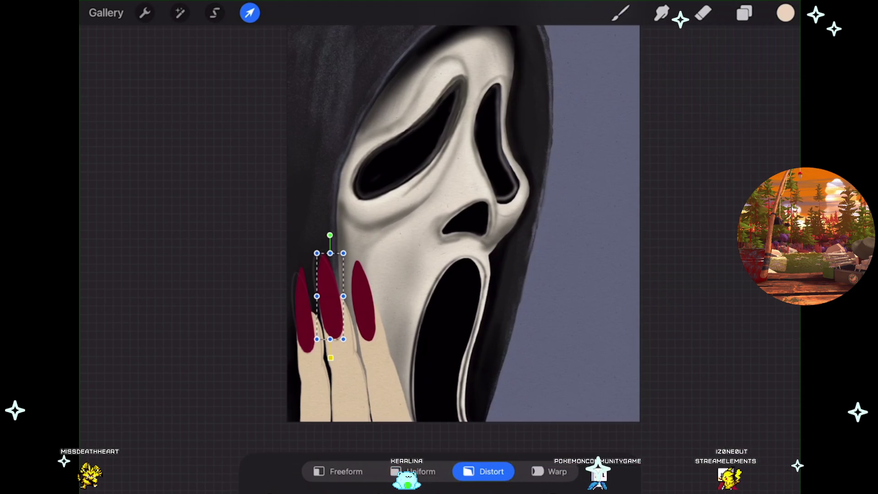
- Leave the Ghostface painting and bring up a fresh empty Firefox tab
key(ctrl+t)
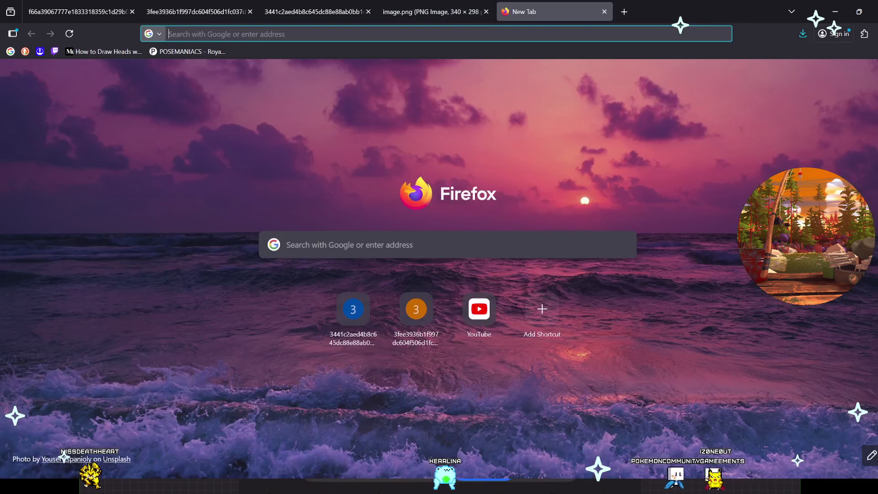
- Load the pasted Instagram commission post URL, dismiss the login prompt and advance to its second slide
text(www.instagram.com/p/DQFcMAyjSDR/?img_index=1)
key(Return)
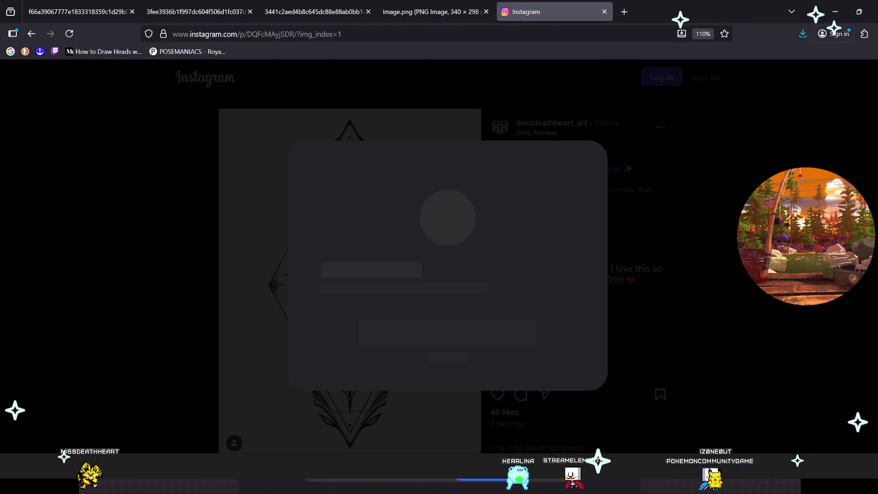
key(Escape)
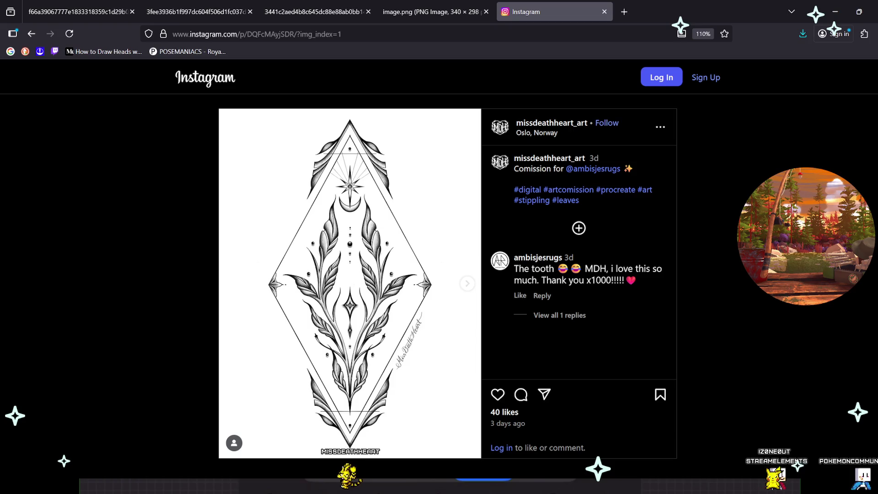
key(Right)
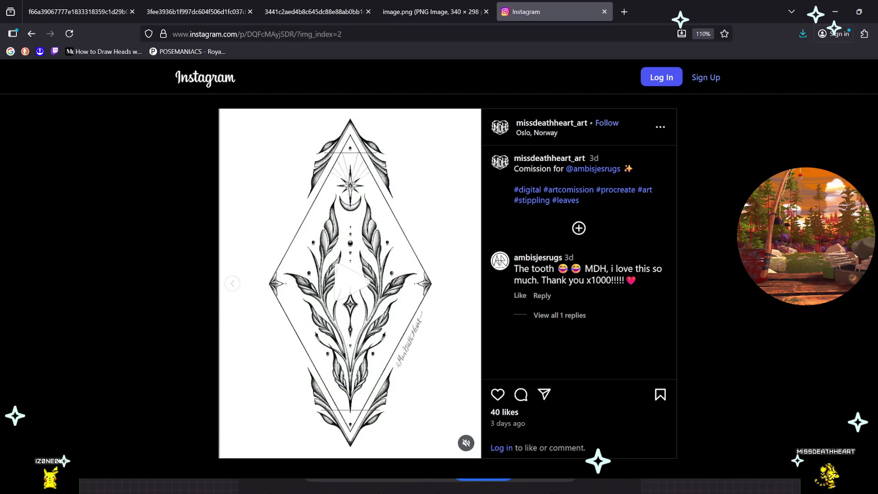
- Return to the post's first image of the diamond leaf design, then hide the browser for Procreate
key(Left)
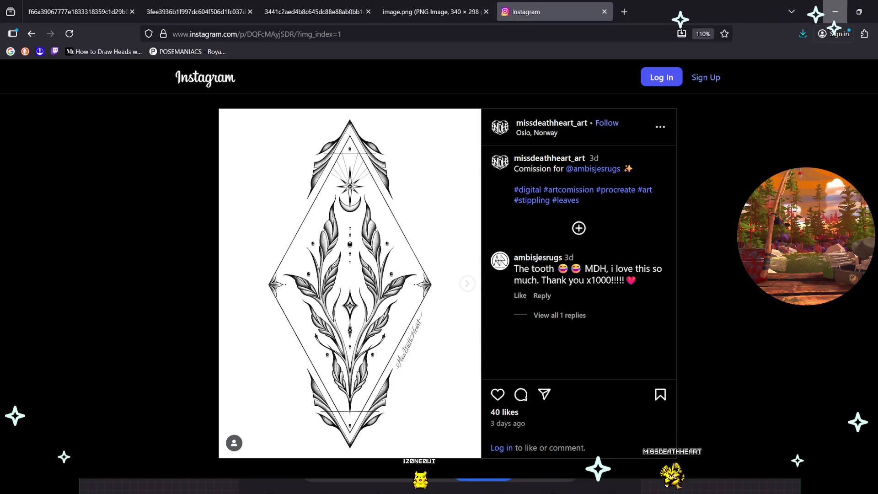
click(835, 12)
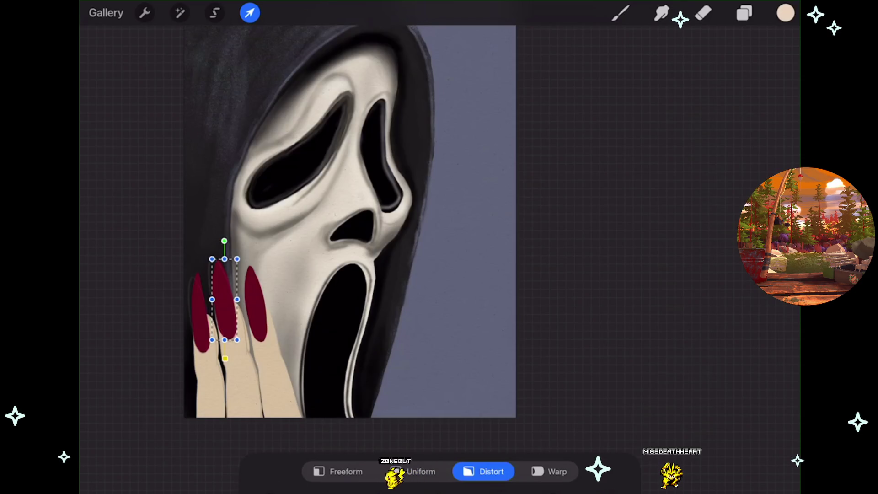
scroll(350, 254, up, 3)
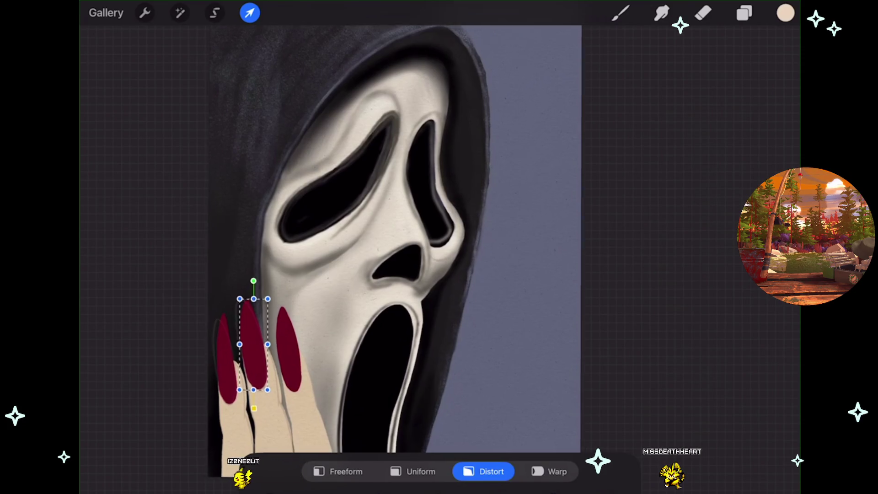
scroll(394, 247, up, 3)
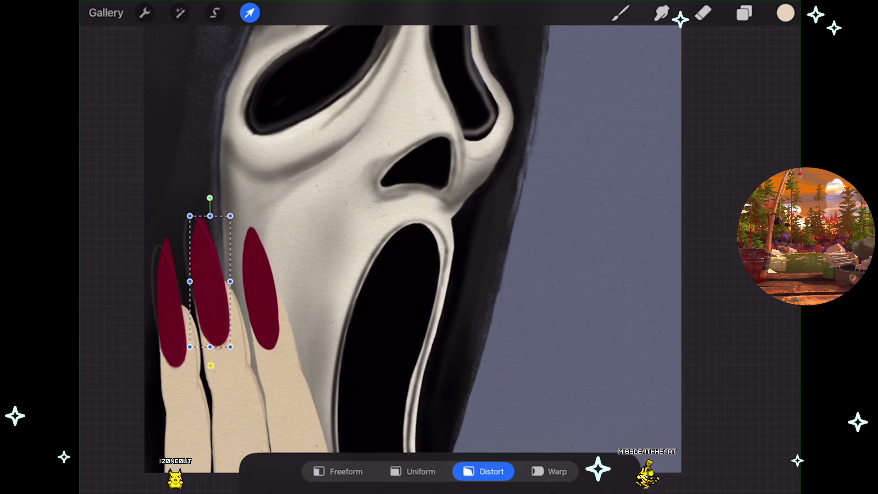
scroll(350, 254, up, 2)
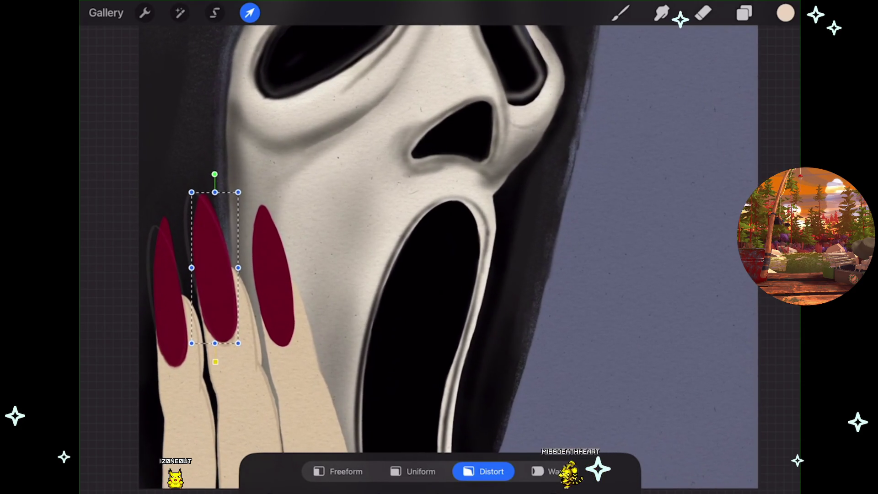
- Stretch the middle dark red fingernail slightly with its bottom-right distort handle and return to the painting
drag(238, 343, 235, 345)
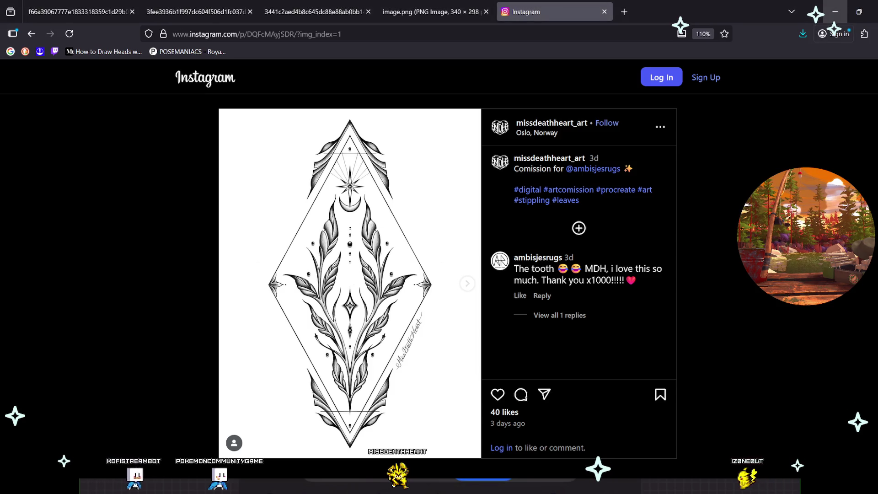
click(835, 11)
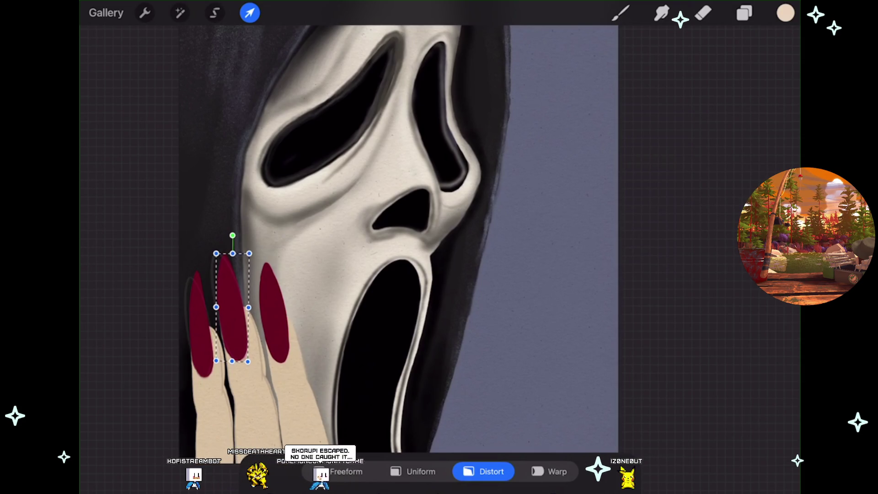
scroll(398, 241, up, 1)
scroll(398, 240, up, 2)
scroll(397, 240, up, 2)
scroll(398, 241, up, 1)
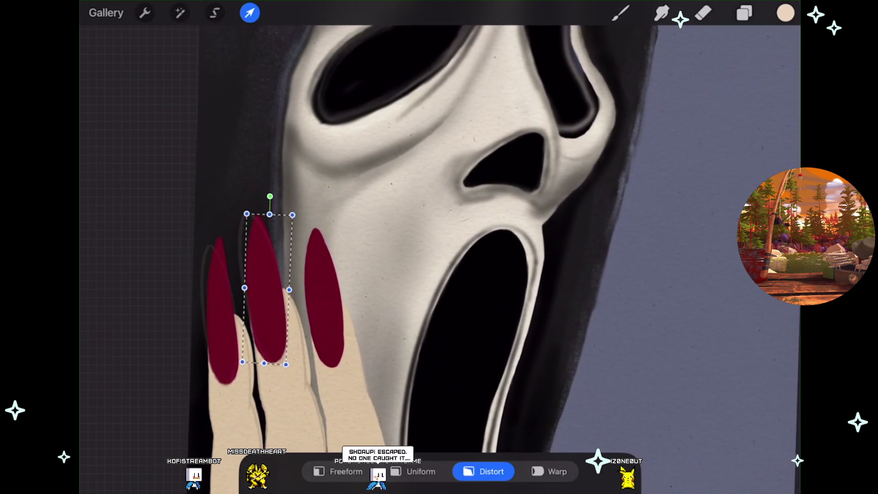
scroll(398, 241, up, 1)
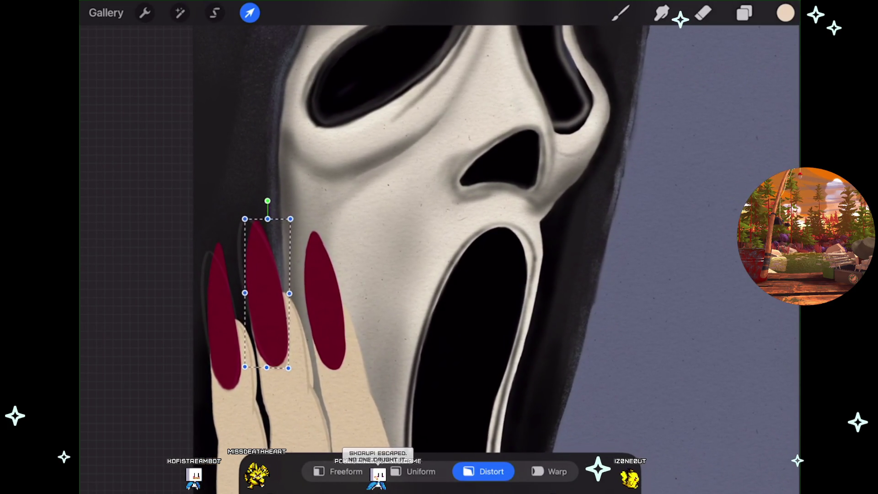
drag(288, 368, 289, 367)
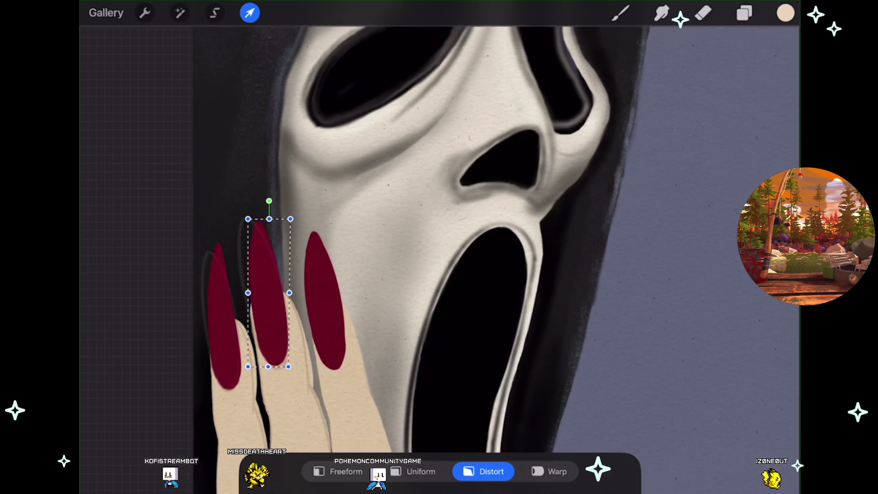
scroll(440, 240, up, 1)
scroll(439, 240, up, 1)
scroll(439, 240, down, 2)
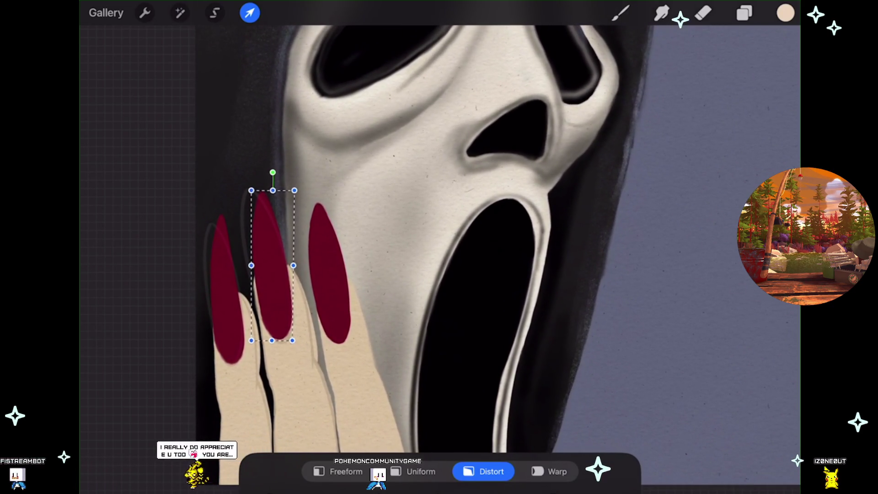
scroll(439, 240, down, 1)
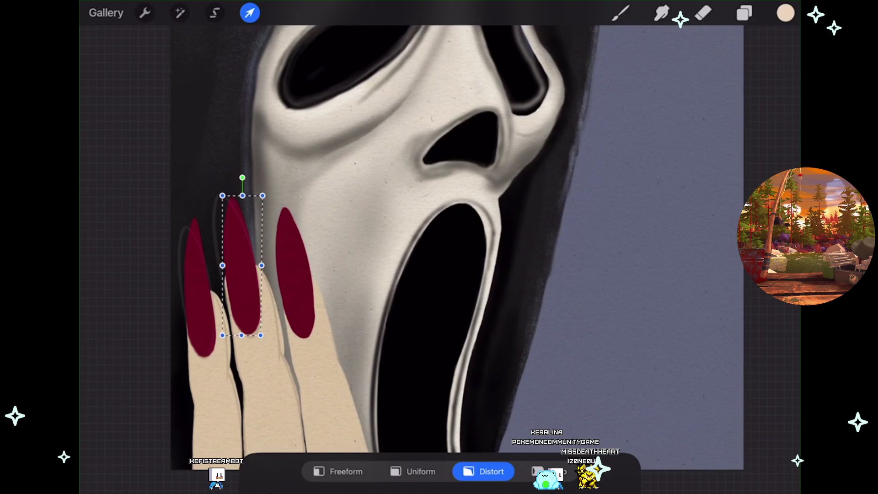
scroll(439, 247, up, 3)
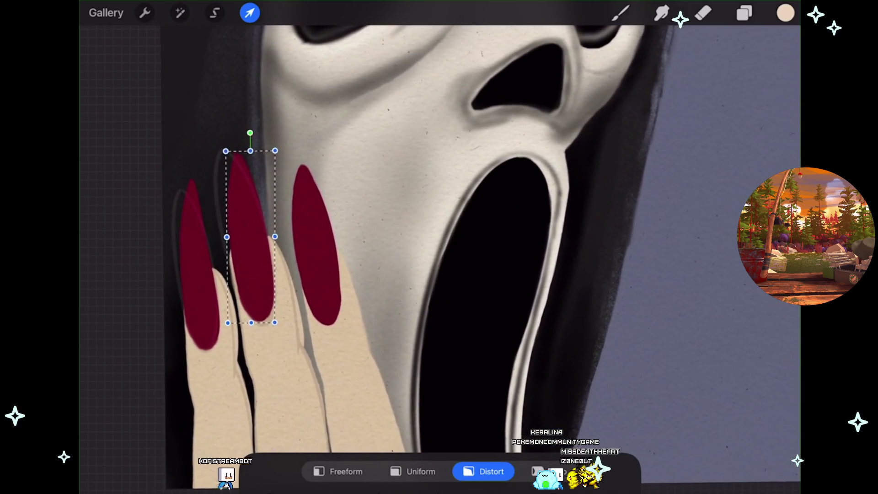
scroll(439, 248, down, 1)
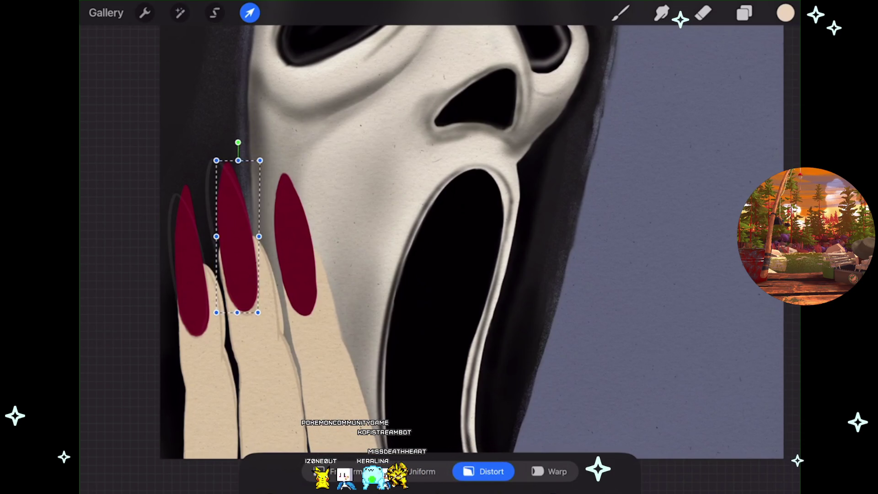
scroll(439, 247, up, 2)
- Shear the middle red fingernail sideways, pull its lower corner outward and commit the transform
drag(274, 232, 271, 232)
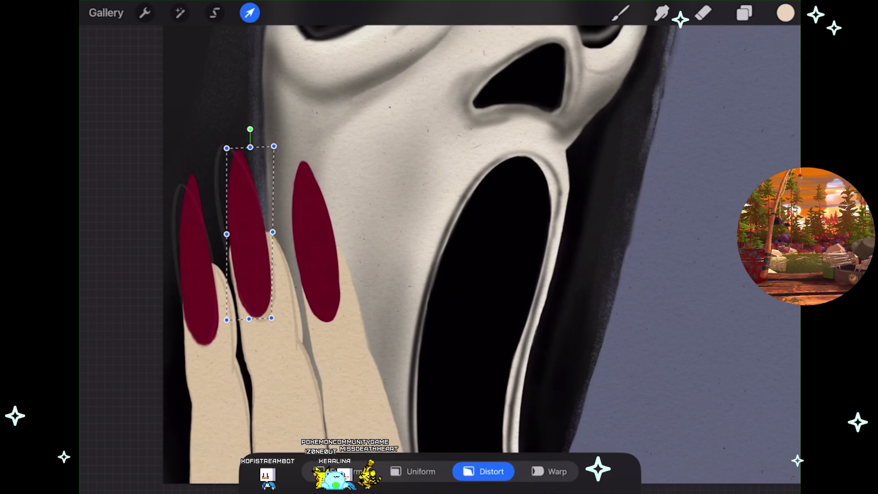
drag(273, 232, 270, 230)
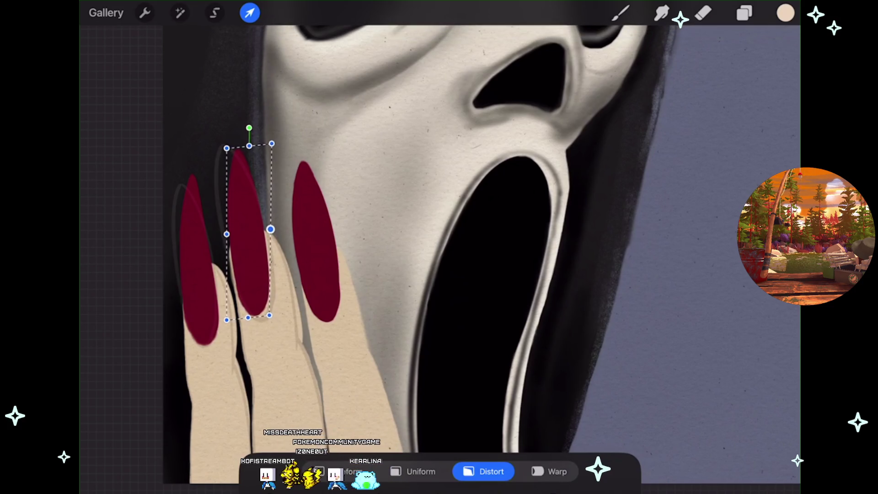
click(269, 316)
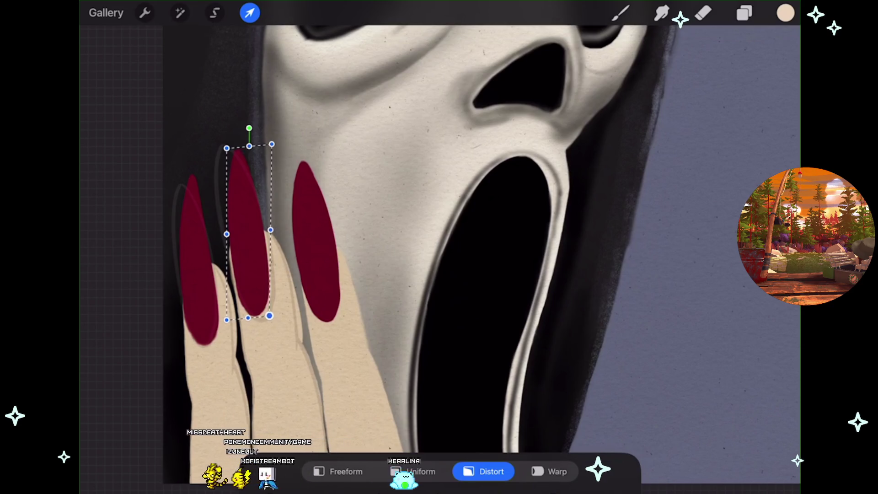
drag(269, 316, 272, 318)
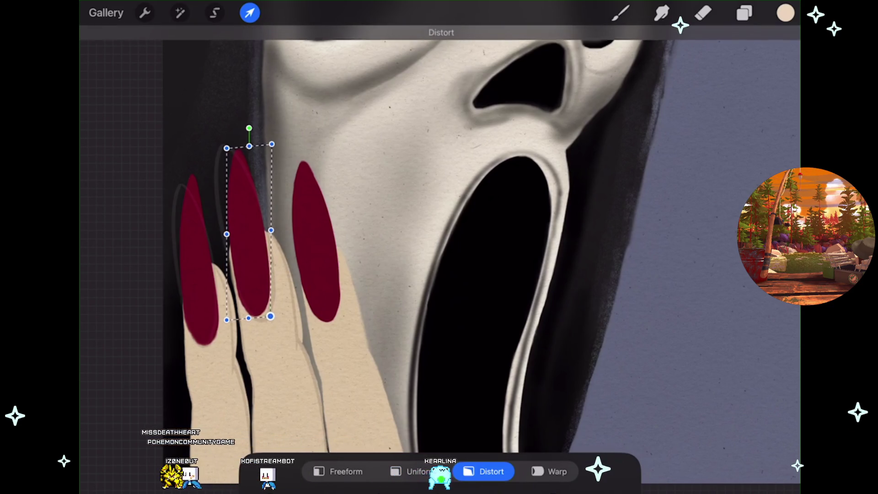
click(620, 12)
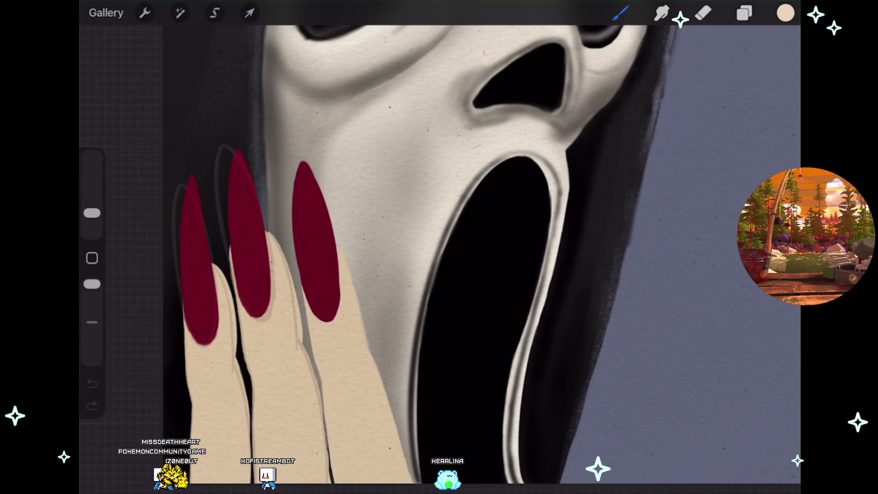
scroll(439, 247, down, 2)
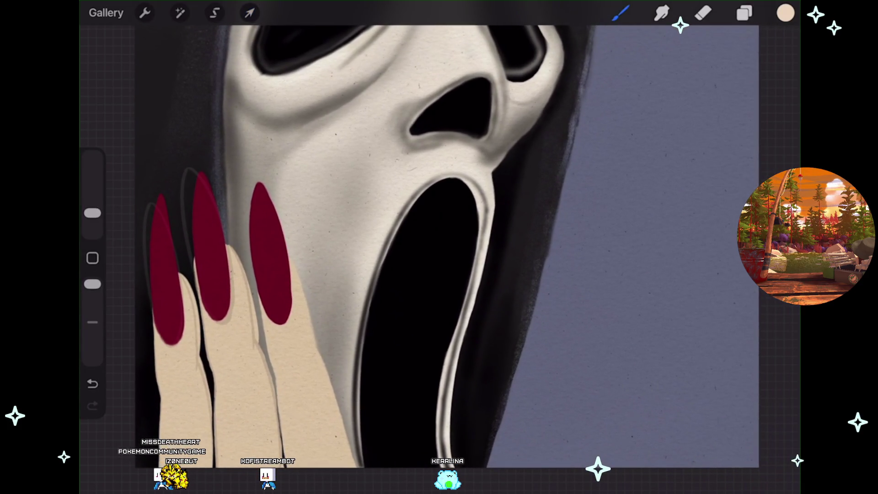
- Resize and lean the middle fingernail sideways again, commit the transform and show the layer list
click(249, 12)
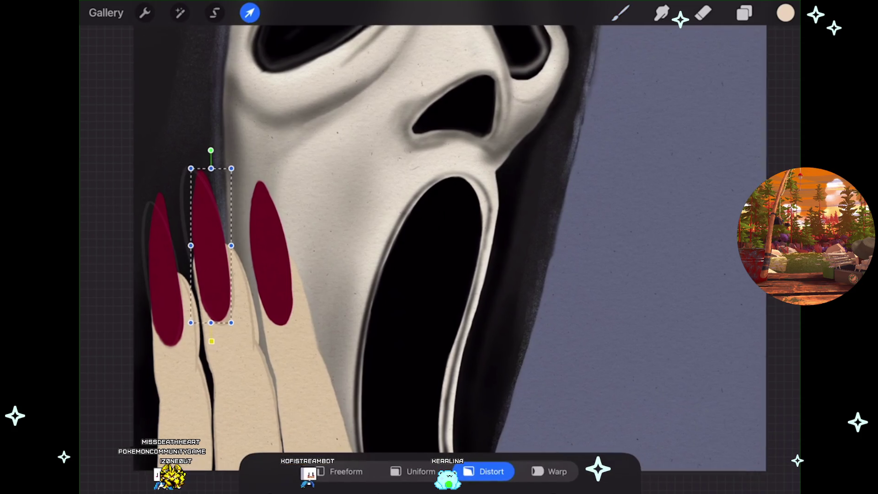
scroll(439, 247, up, 2)
drag(256, 98, 257, 98)
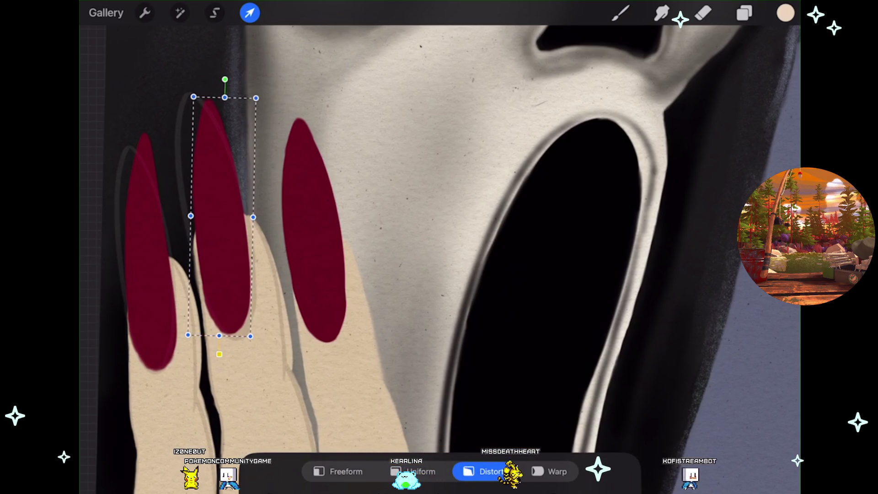
drag(254, 217, 332, 206)
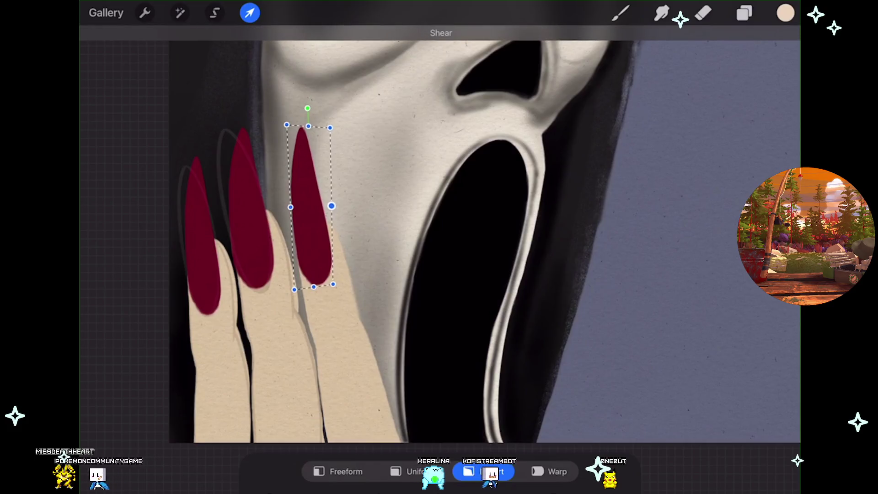
click(621, 12)
scroll(439, 233, down, 2)
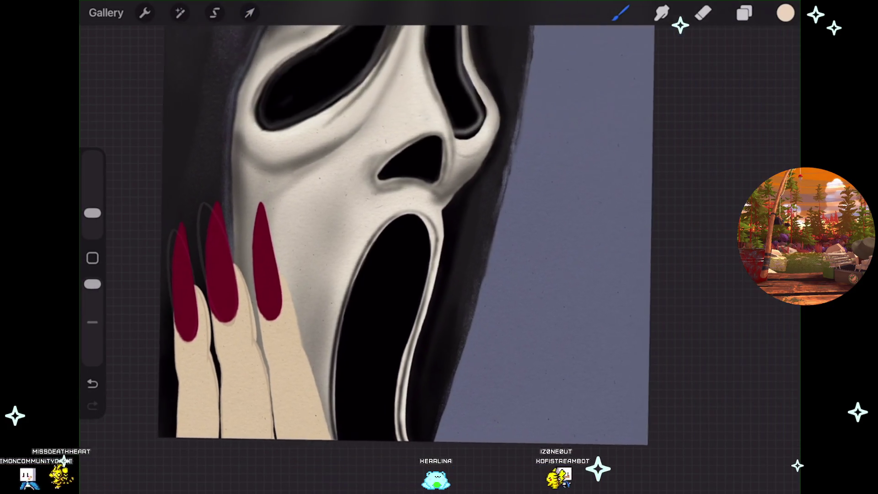
scroll(398, 233, up, 1)
scroll(398, 233, up, 1)
scroll(398, 233, up, 1)
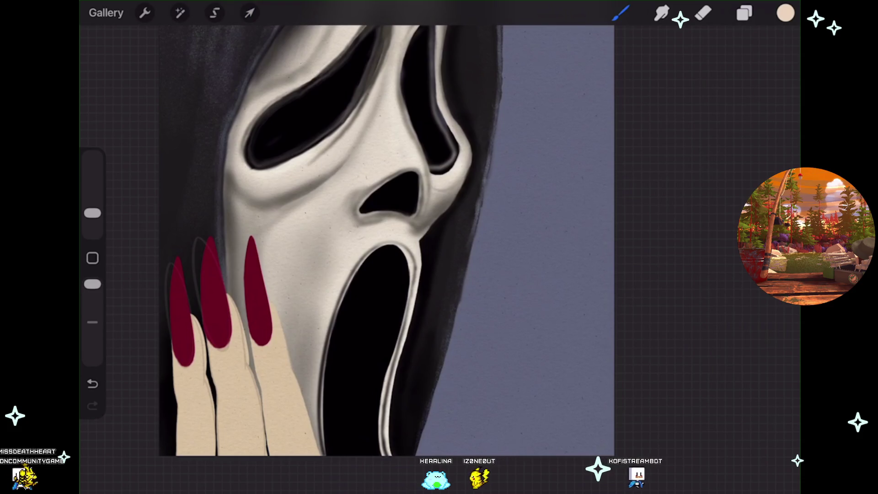
click(744, 13)
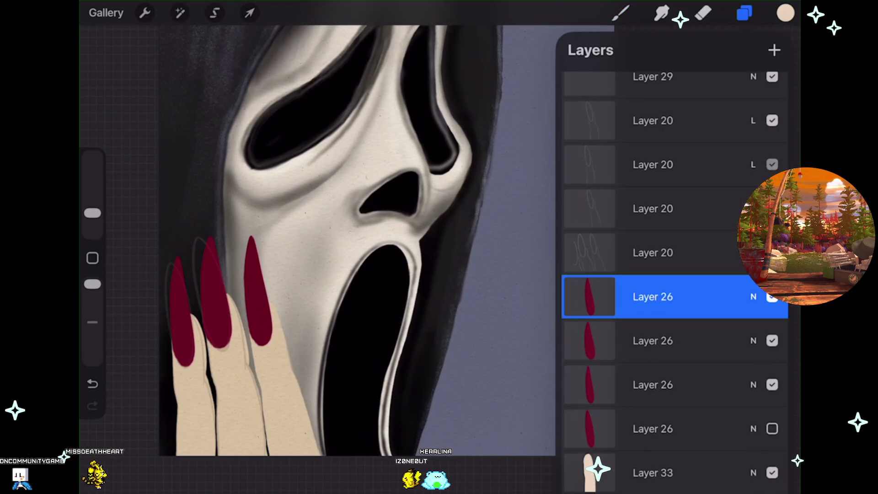
- Hide the two Layer 20 sketch layers and make the Layer 26 nail layer visible
click(771, 120)
click(771, 164)
click(772, 209)
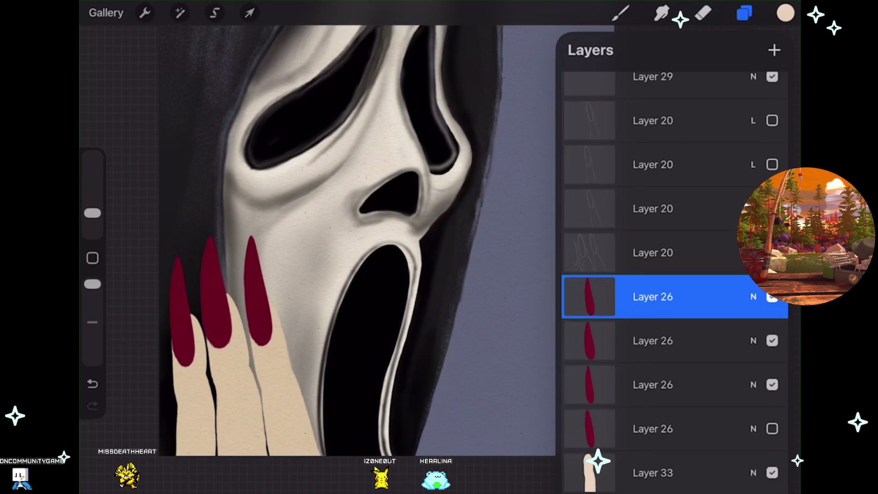
click(772, 296)
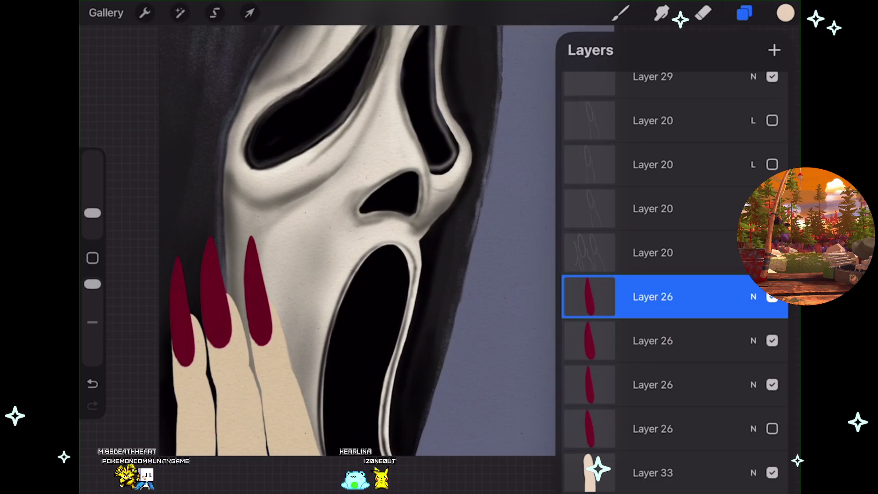
scroll(675, 275, up, 3)
- Check the canvas information's layer count (32 of 50 used) and close it again
click(145, 12)
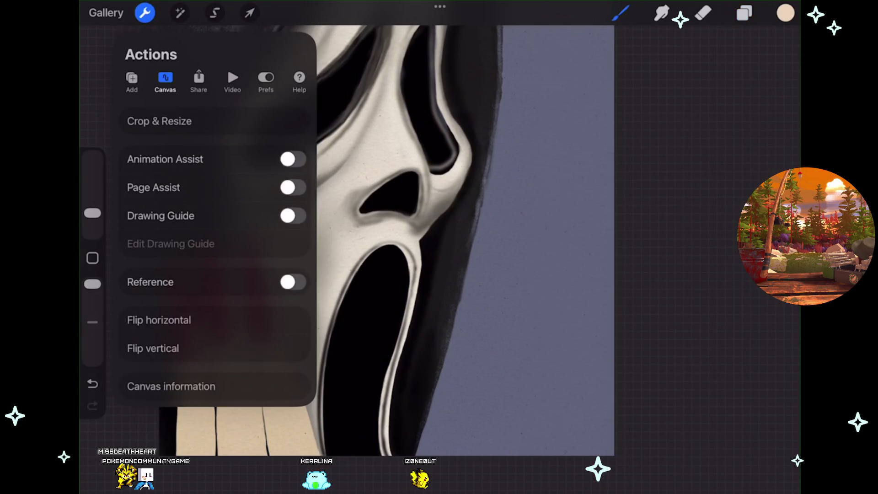
click(171, 386)
click(134, 122)
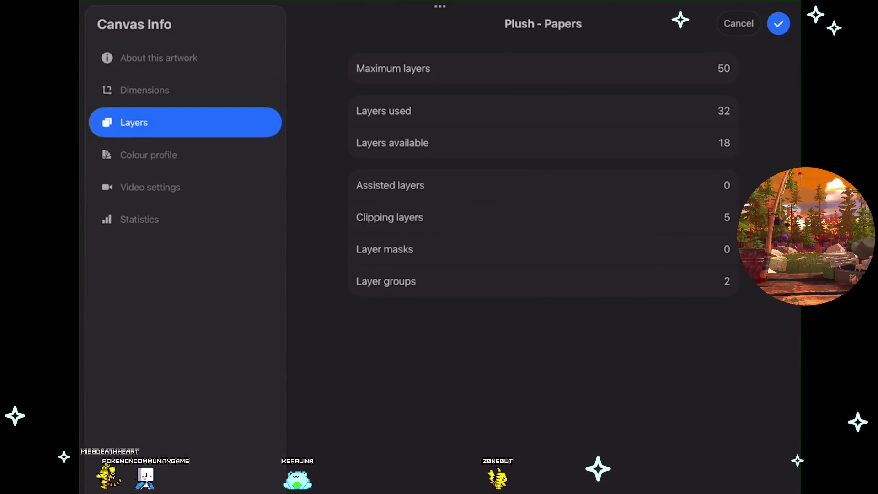
click(778, 23)
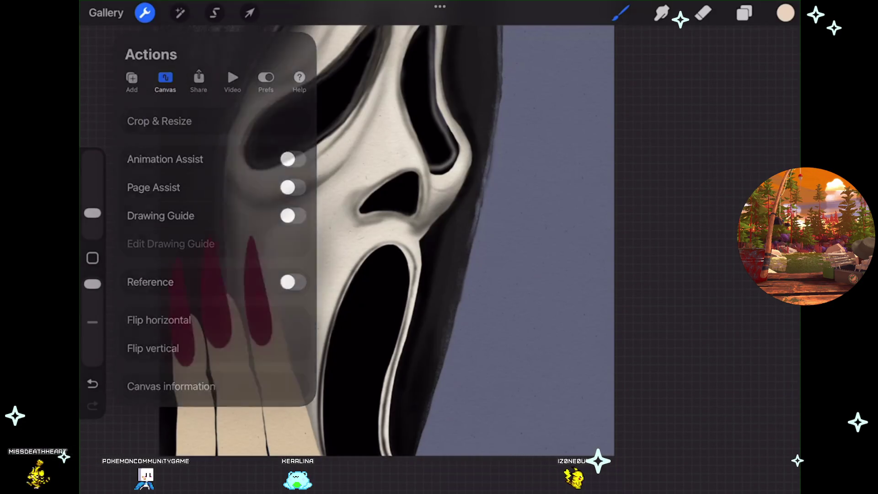
key(Escape)
scroll(412, 247, up, 2)
scroll(411, 247, up, 2)
scroll(412, 248, up, 2)
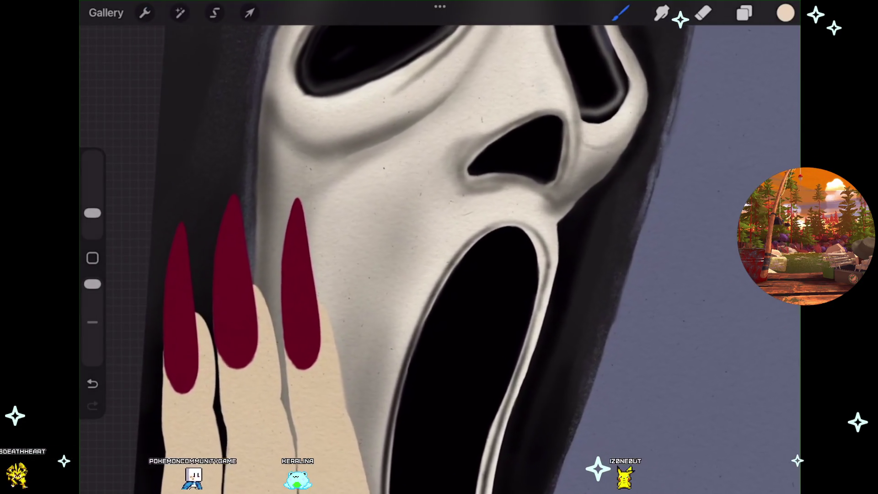
scroll(439, 248, up, 1)
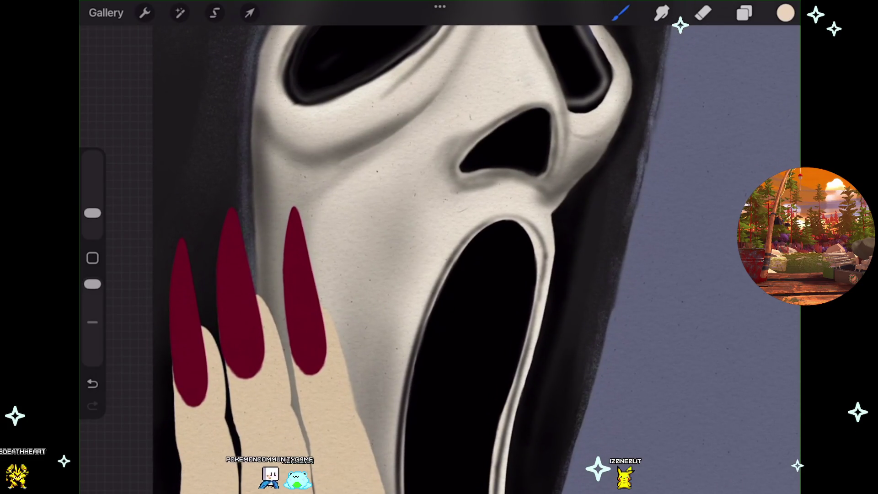
- With the Layer 26 nail layer visible, pick the nails' dark red as the active colour instead of beige
click(785, 13)
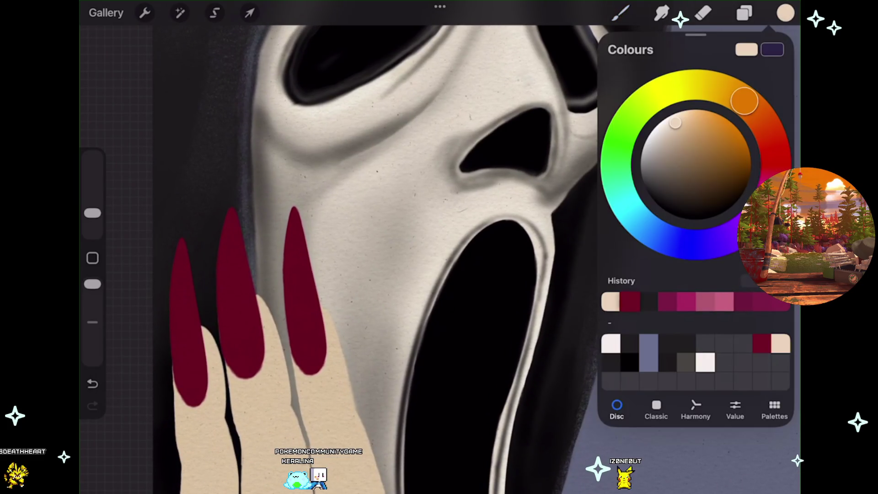
scroll(412, 248, up, 1)
scroll(411, 247, up, 1)
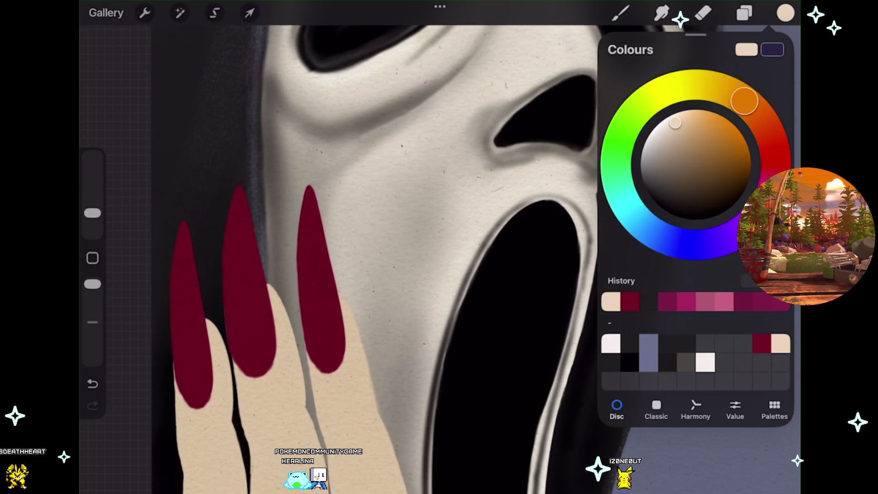
click(745, 13)
click(773, 296)
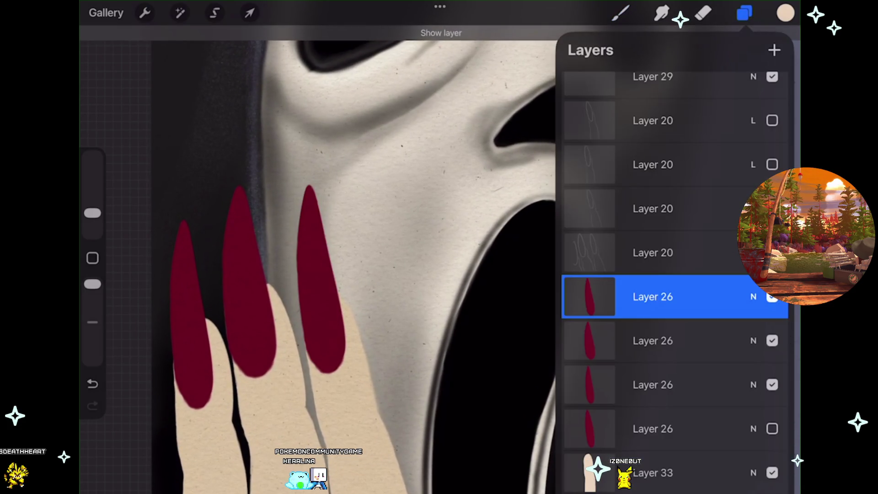
click(785, 14)
click(629, 301)
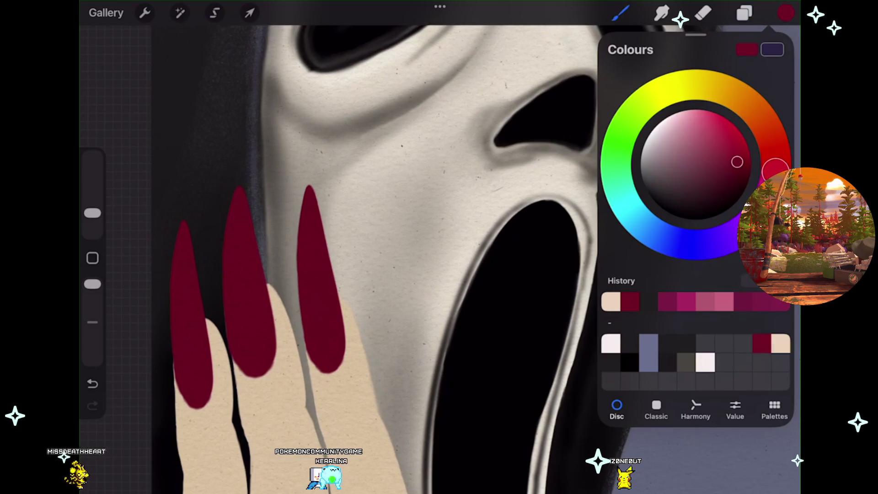
click(744, 13)
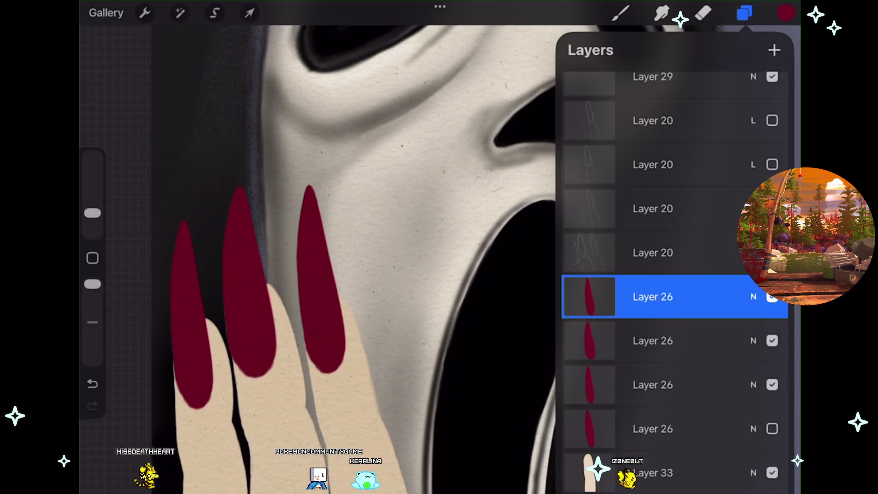
scroll(316, 261, up, 3)
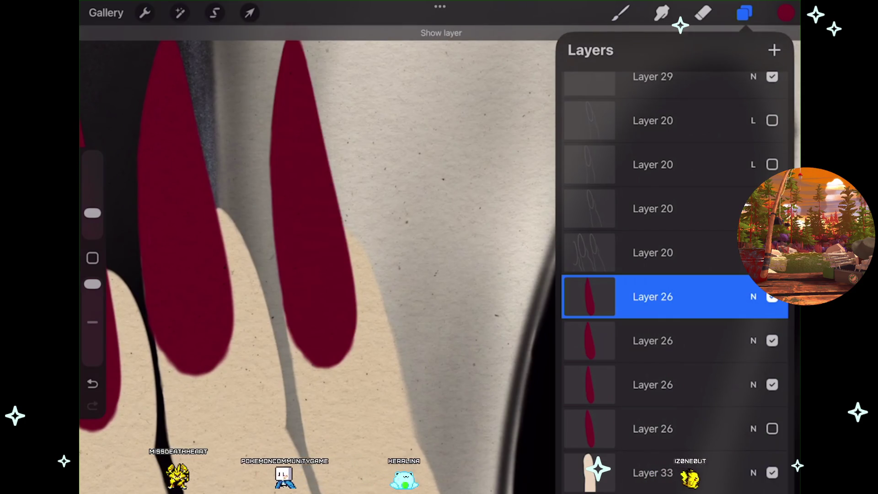
click(745, 13)
drag(92, 213, 91, 221)
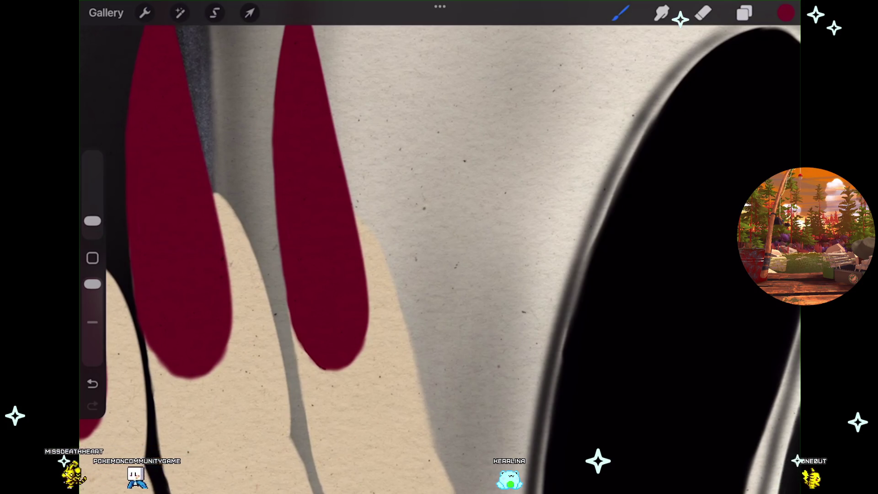
key(ctrl+z)
drag(92, 221, 92, 216)
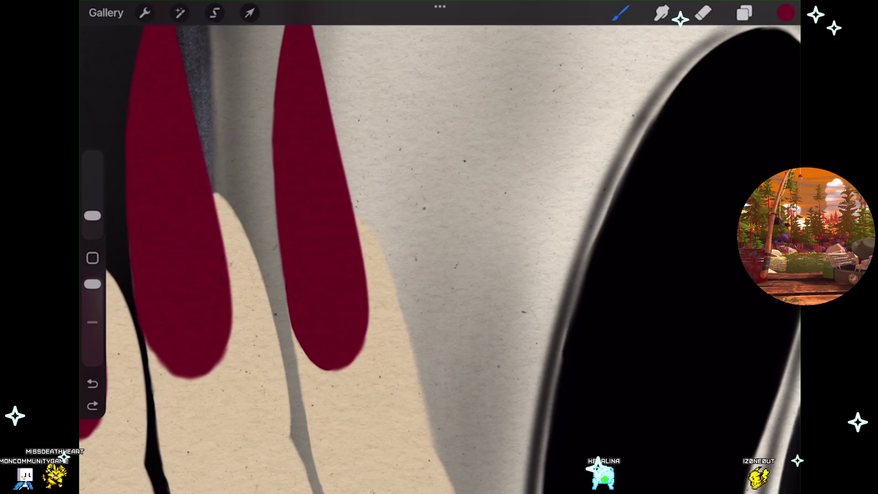
click(92, 405)
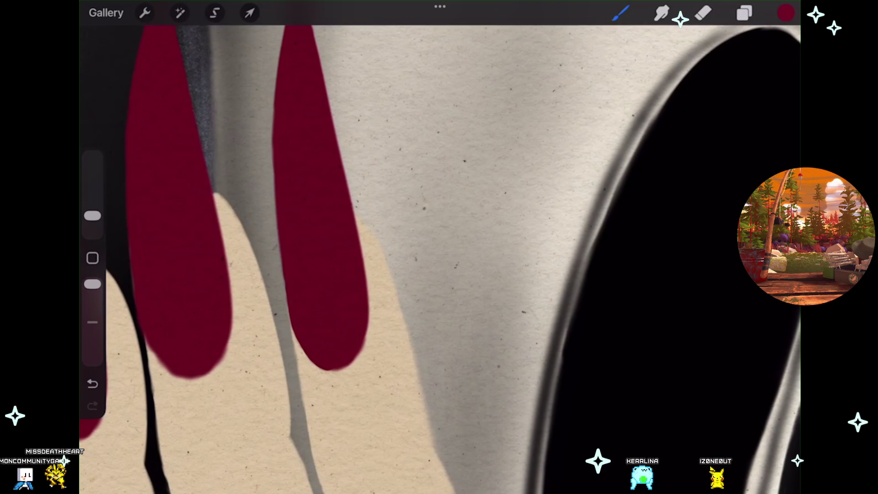
scroll(439, 247, down, 2)
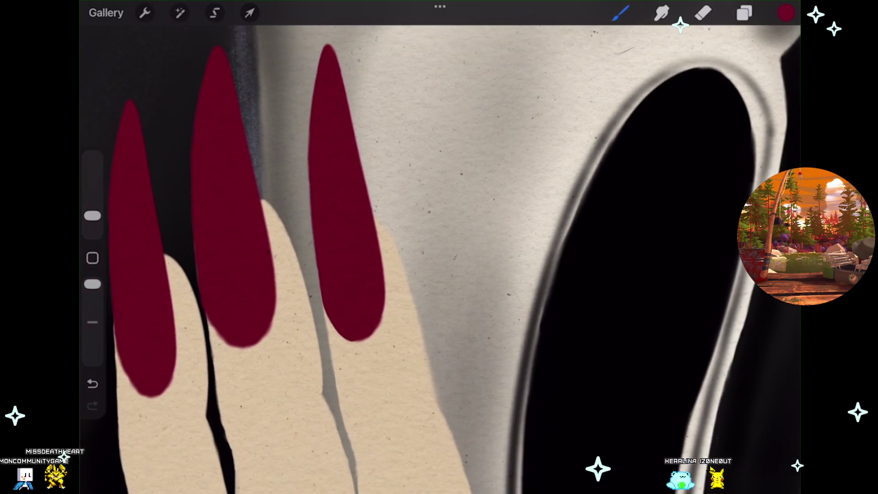
scroll(356, 330, up, 3)
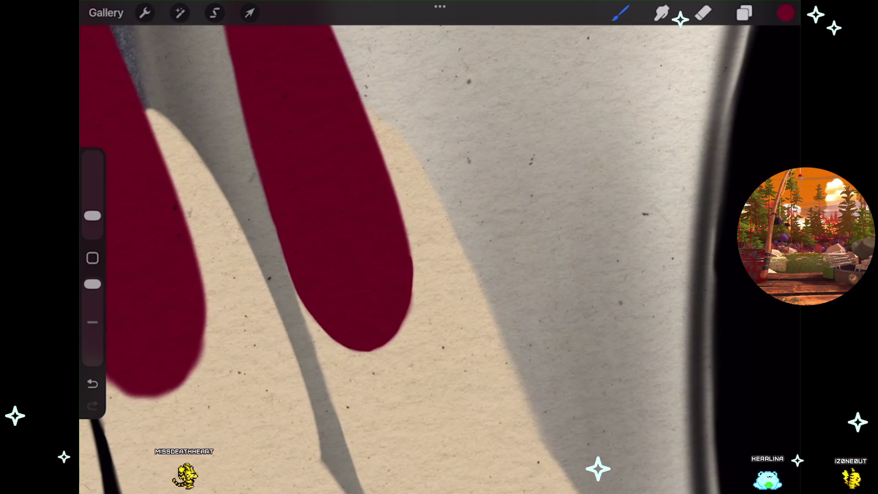
drag(412, 286, 422, 264)
click(438, 34)
click(476, 66)
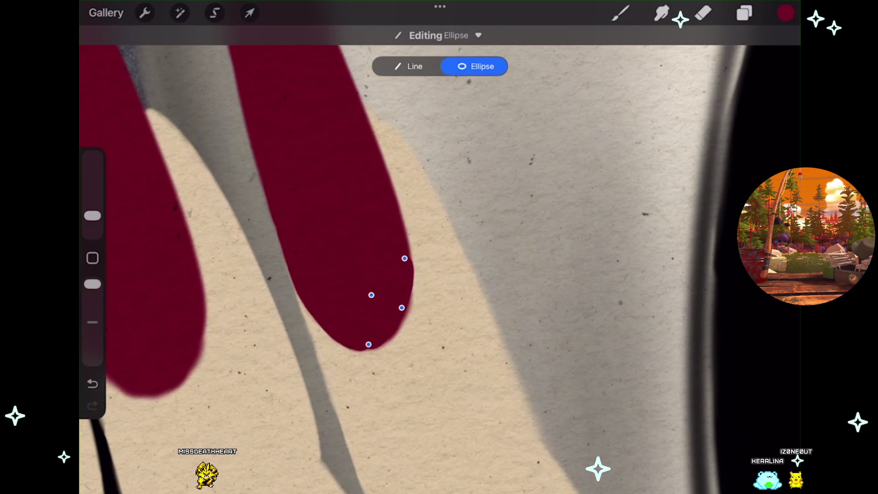
click(620, 12)
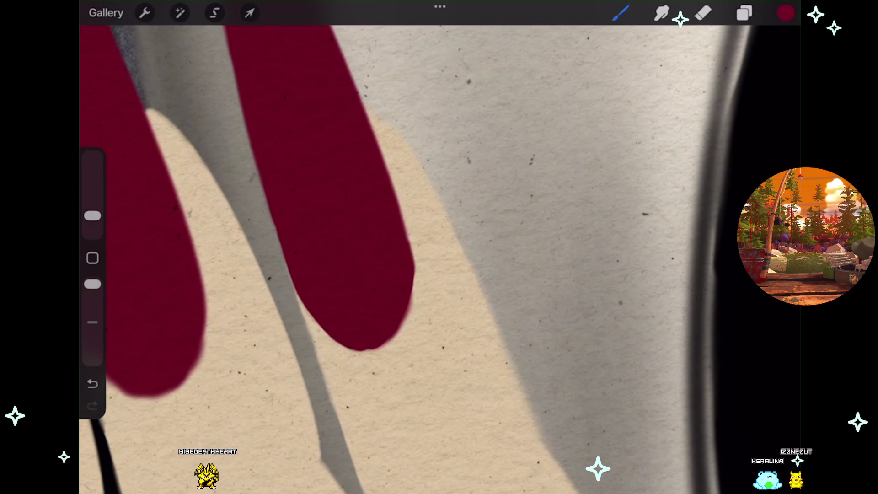
key(ctrl+z)
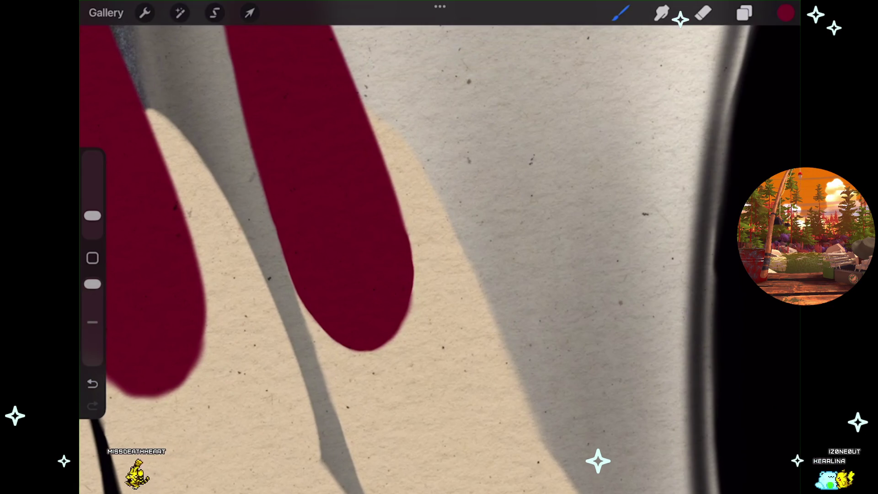
scroll(275, 247, down, 3)
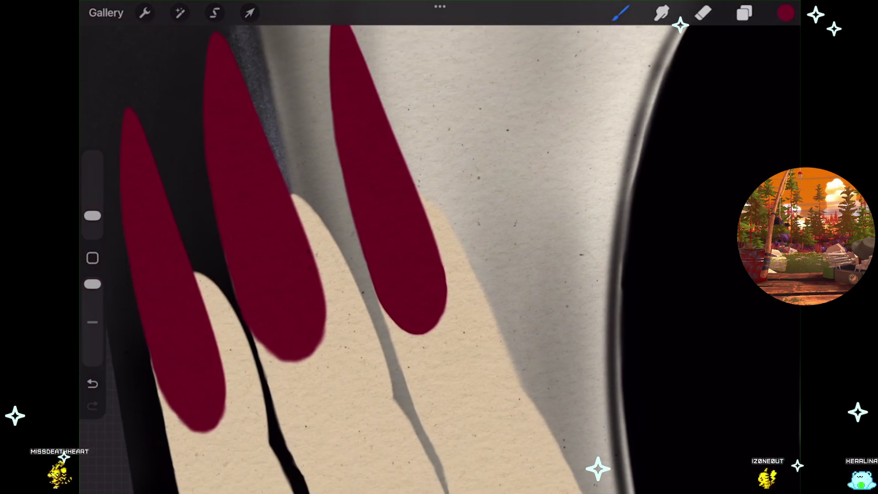
scroll(439, 248, down, 2)
- Toggle the middle nail layer's visibility in the layer list and resume painting
click(744, 13)
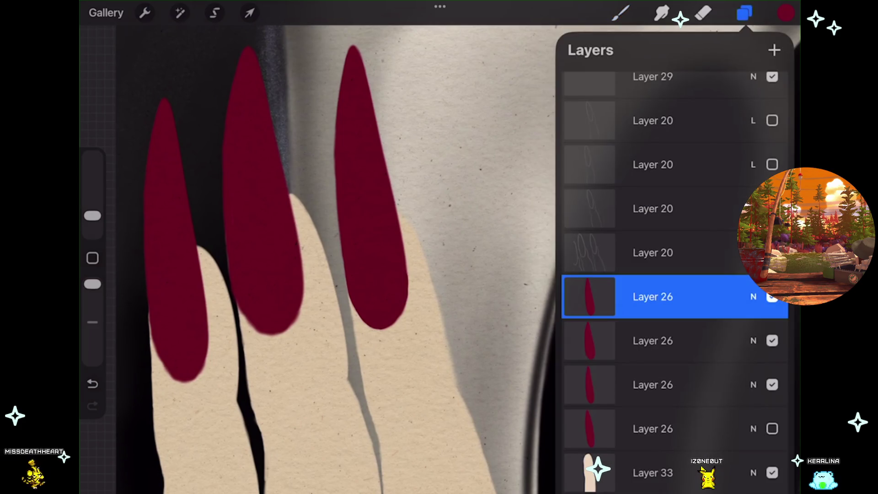
click(772, 297)
click(771, 296)
scroll(316, 261, up, 3)
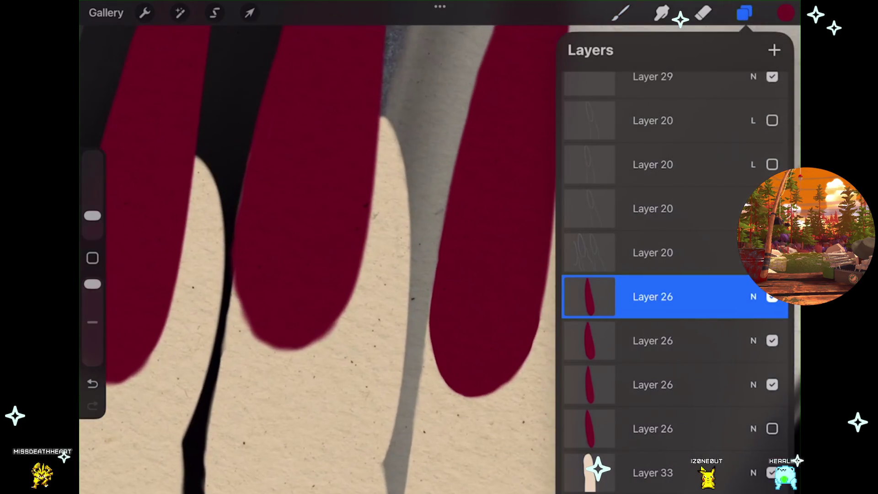
click(621, 13)
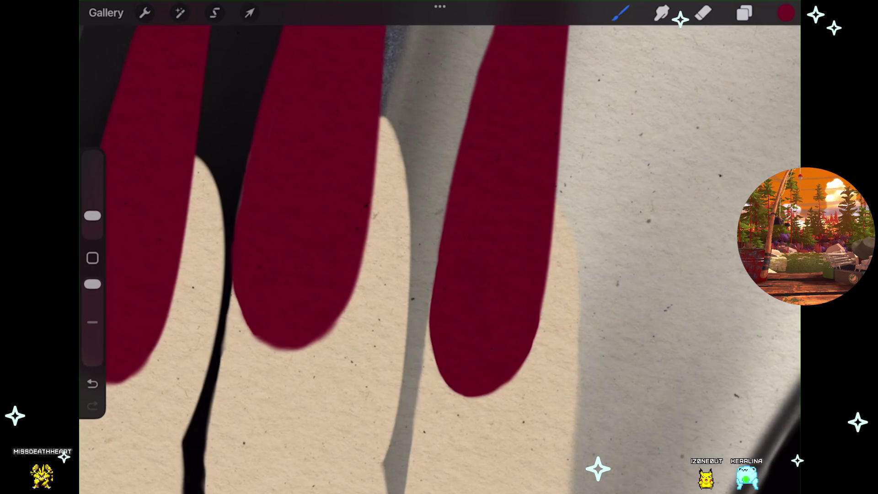
- Undo the last stroke and redraw the left nail's lower-right edge as a smooth snapped arc
key(ctrl+z)
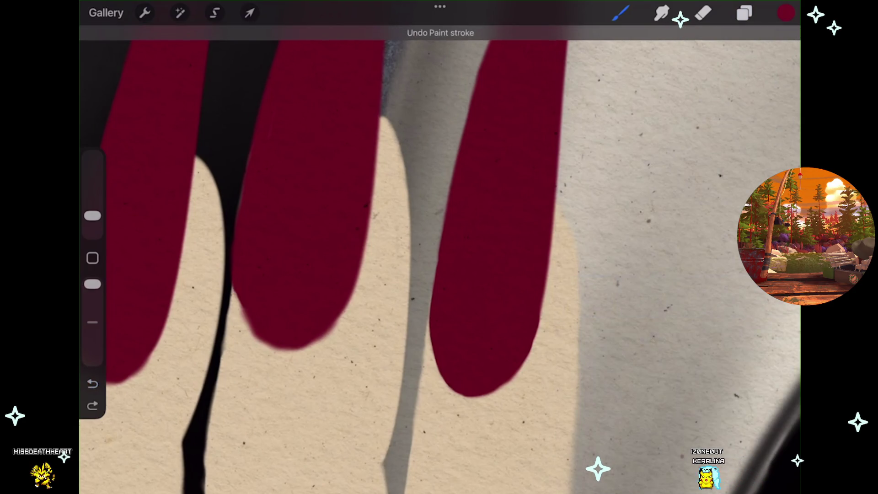
key(ctrl+shift+z)
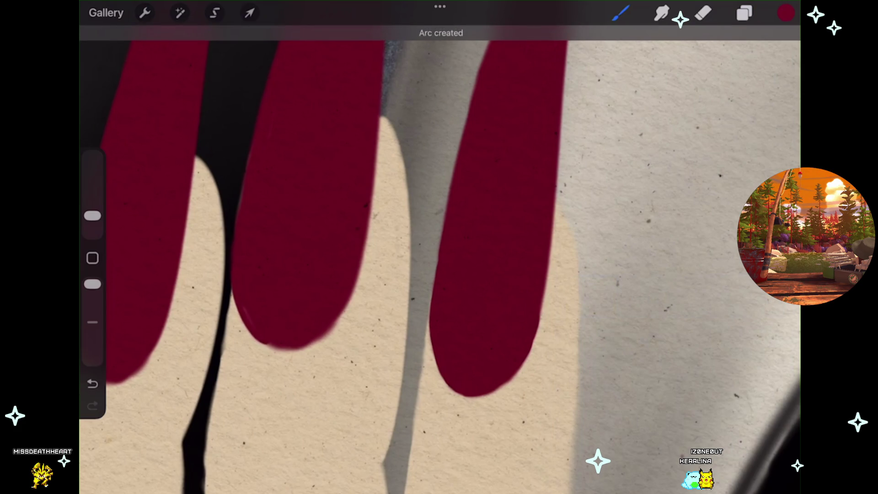
key(ctrl+z)
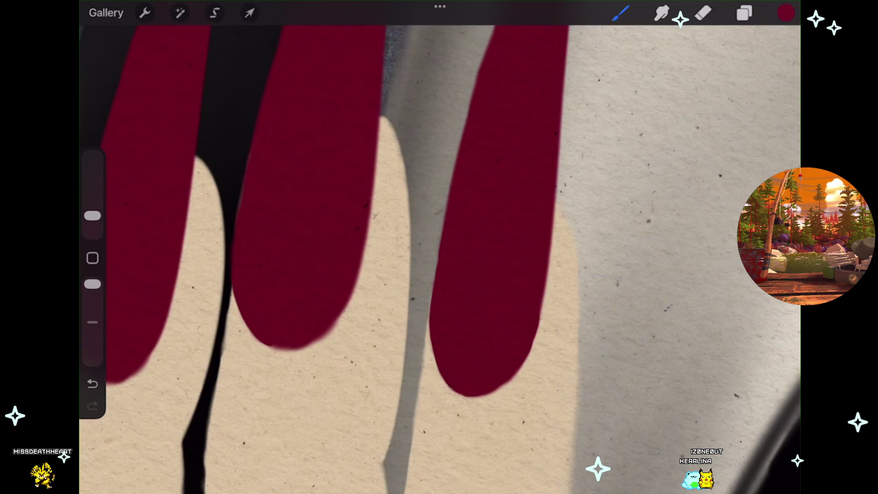
scroll(440, 247, up, 2)
scroll(439, 247, up, 1)
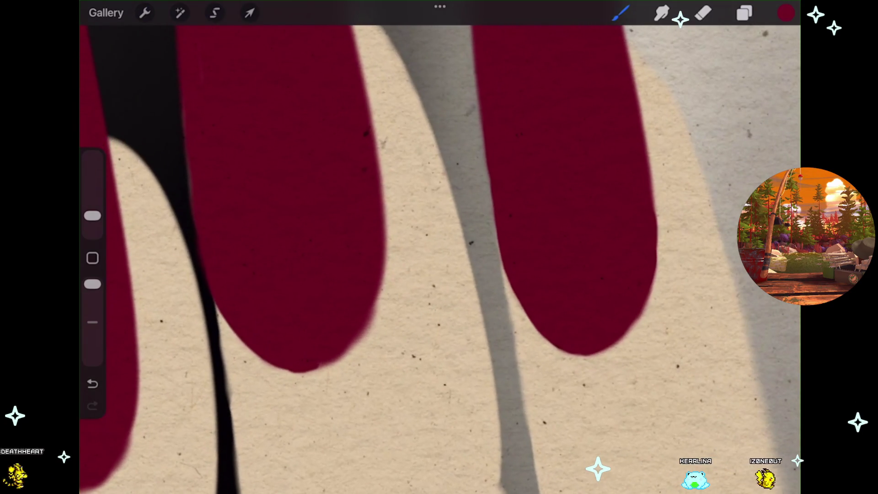
drag(384, 268, 295, 370)
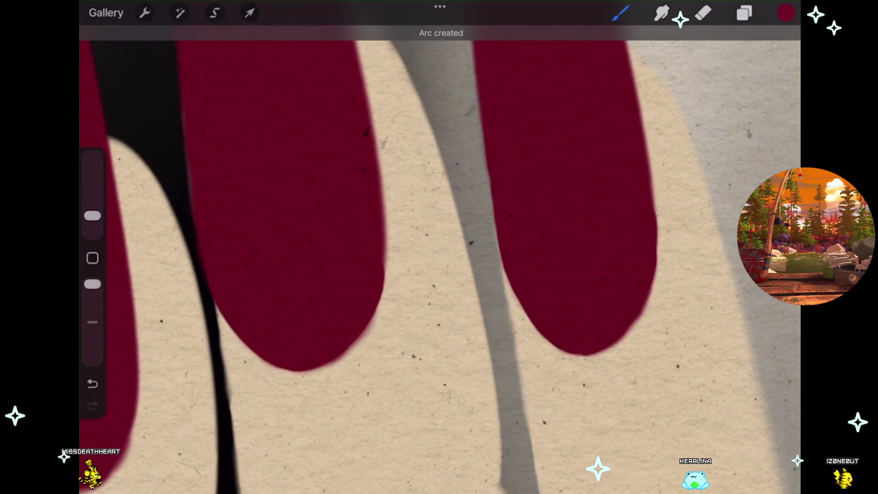
- Undo and redo the arc stroke to settle the nail's smooth curved edge
key(ctrl+z)
key(ctrl+shift+z)
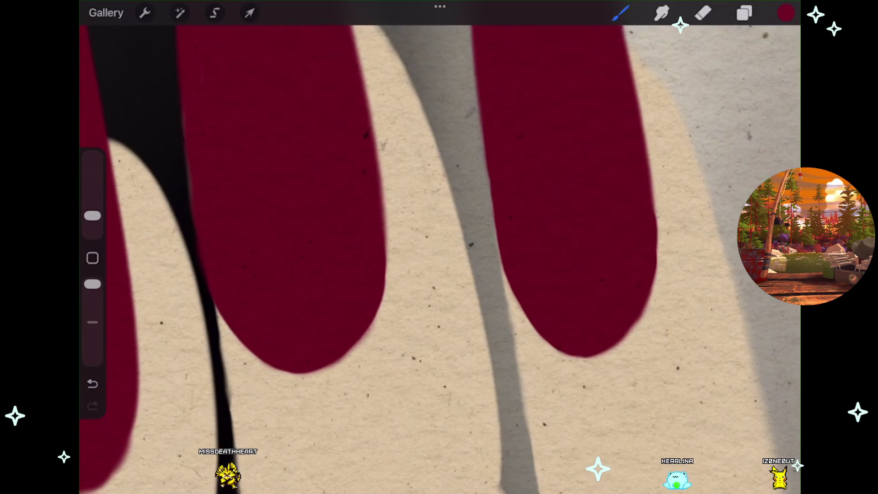
scroll(439, 247, down, 2)
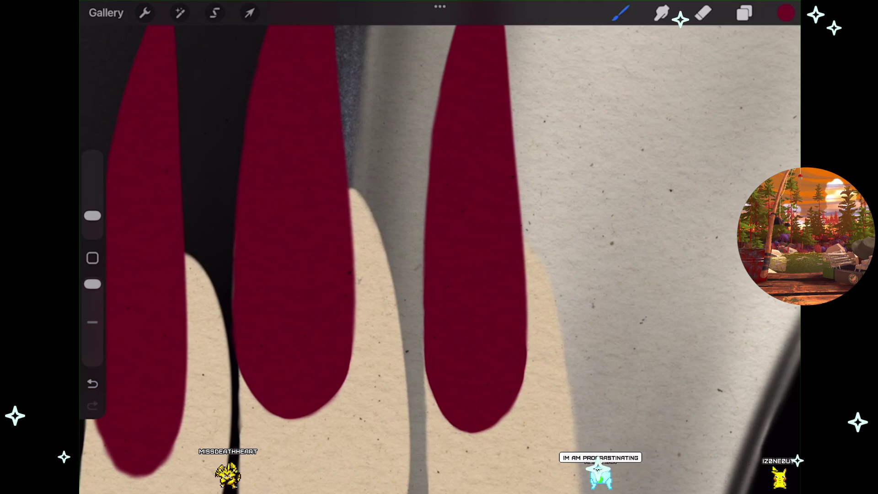
scroll(439, 247, down, 2)
scroll(439, 248, down, 2)
scroll(439, 247, down, 2)
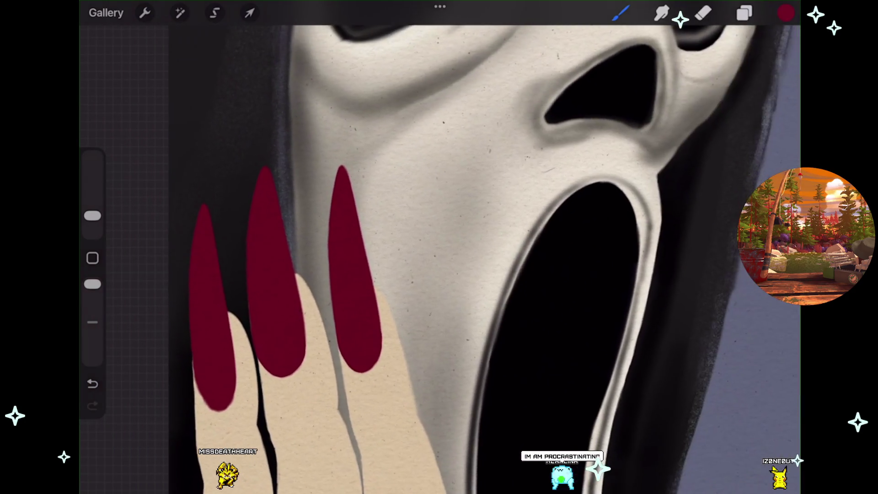
scroll(439, 247, down, 2)
scroll(439, 248, down, 2)
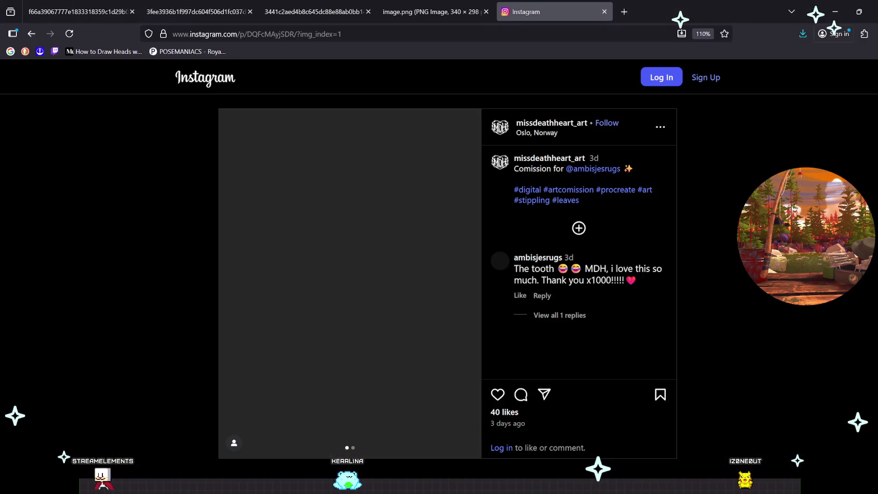
key(ctrl+t)
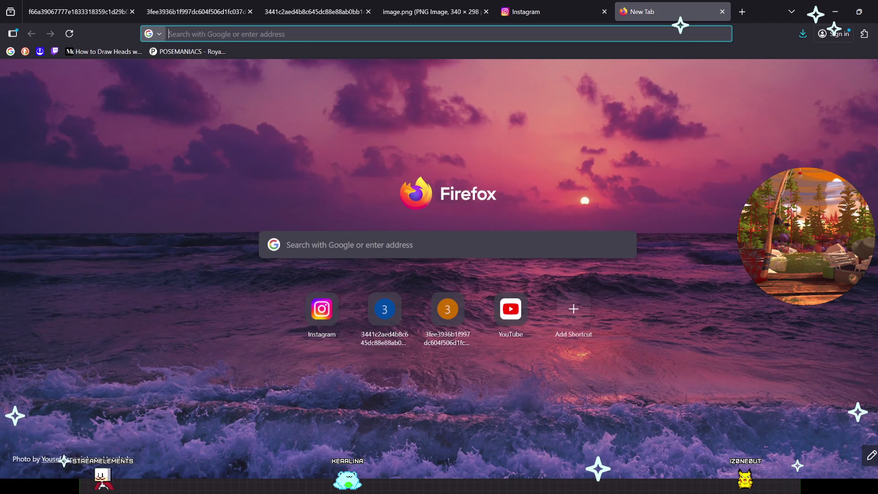
key(ctrl+v)
key(Return)
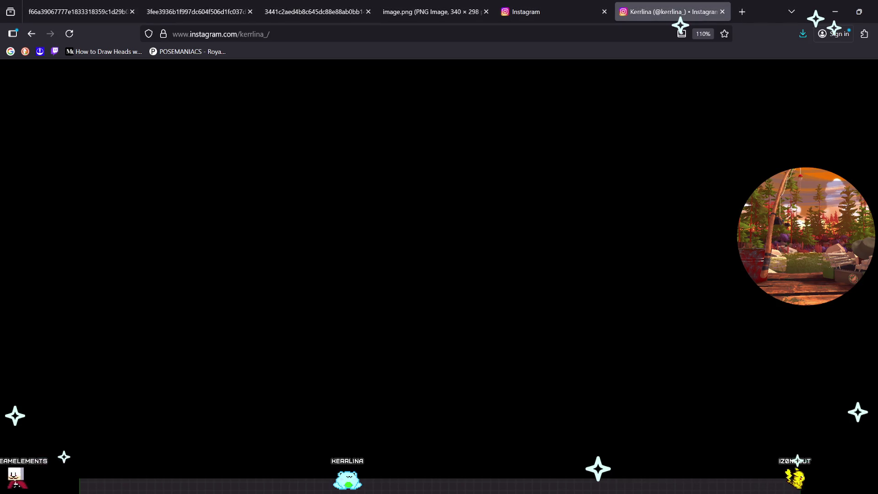
key(Escape)
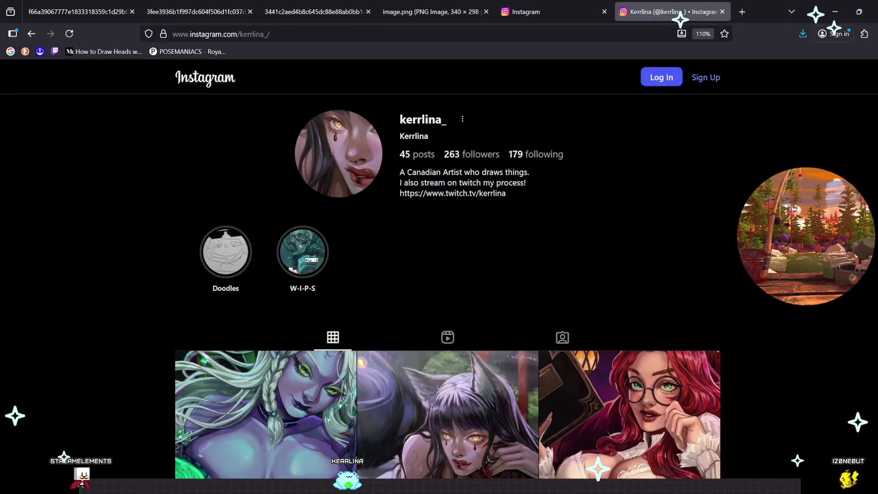
scroll(447, 274, down, 1)
scroll(448, 288, down, 3)
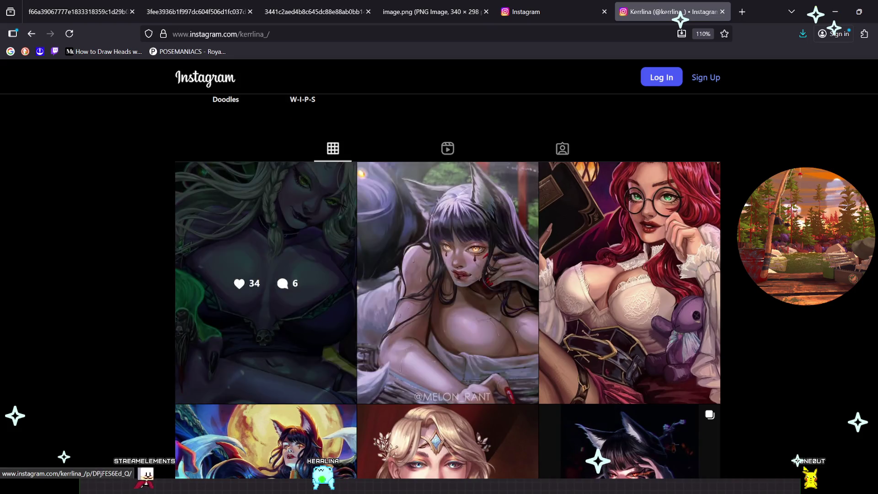
middle_click(447, 283)
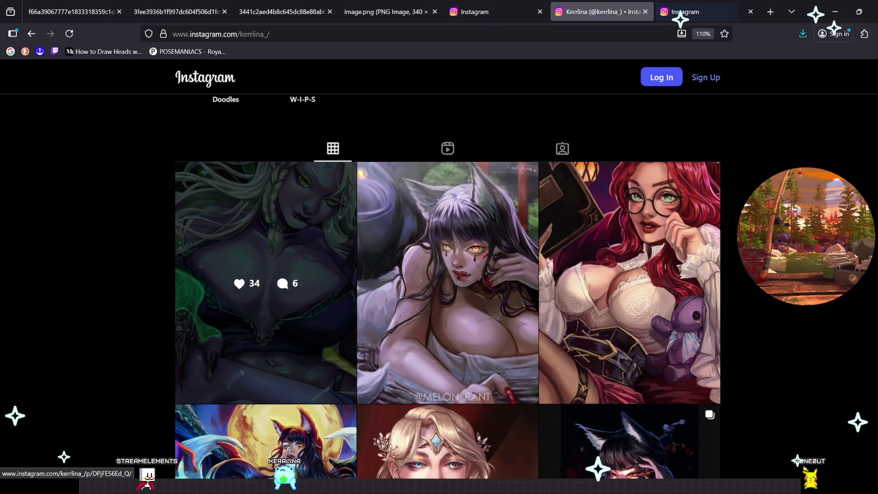
middle_click(265, 283)
key(ctrl+Tab)
key(Escape)
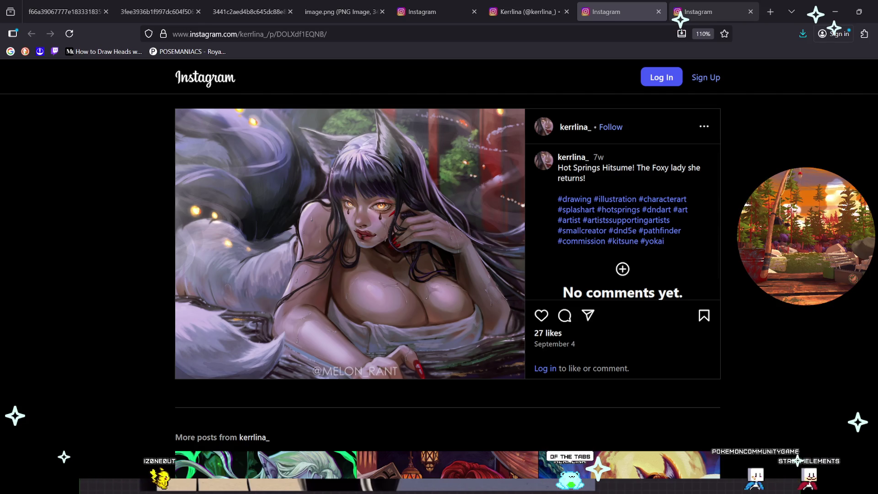
key(ctrl+Tab)
key(Escape)
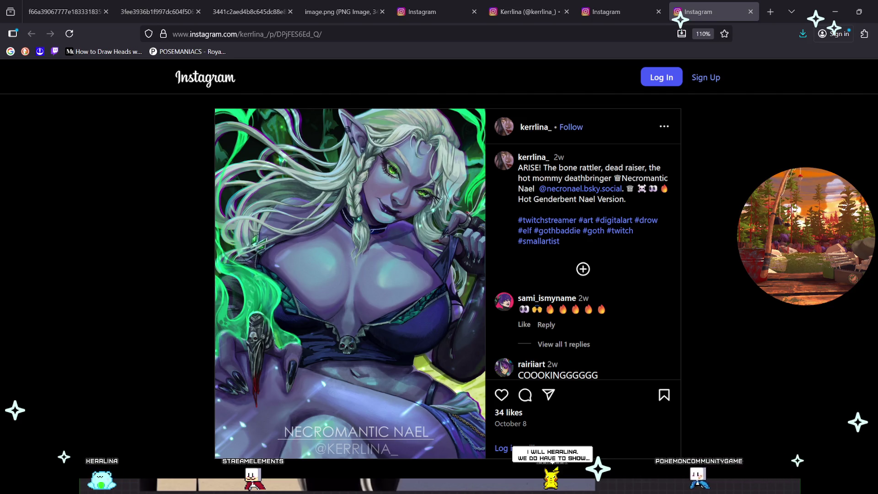
- Load the shared Discord image URL in a fresh tab to view the greyscale sketch labelled "ME"
key(ctrl+t)
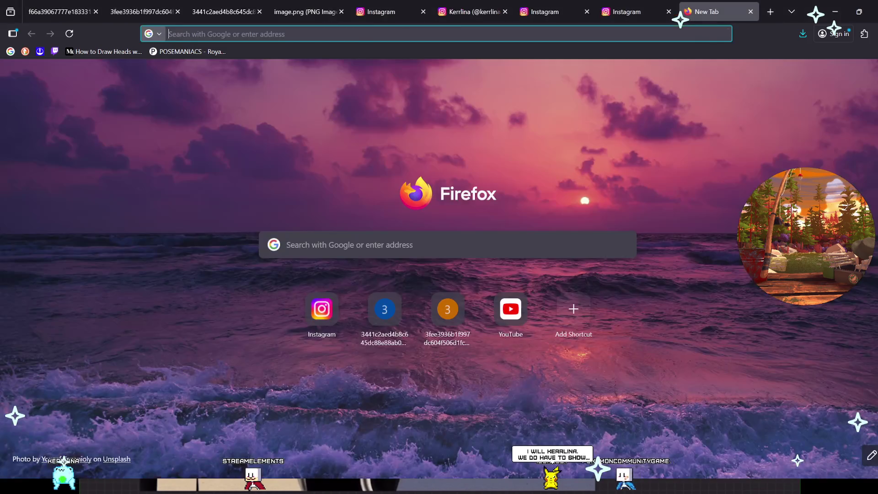
key(ctrl+v)
key(Return)
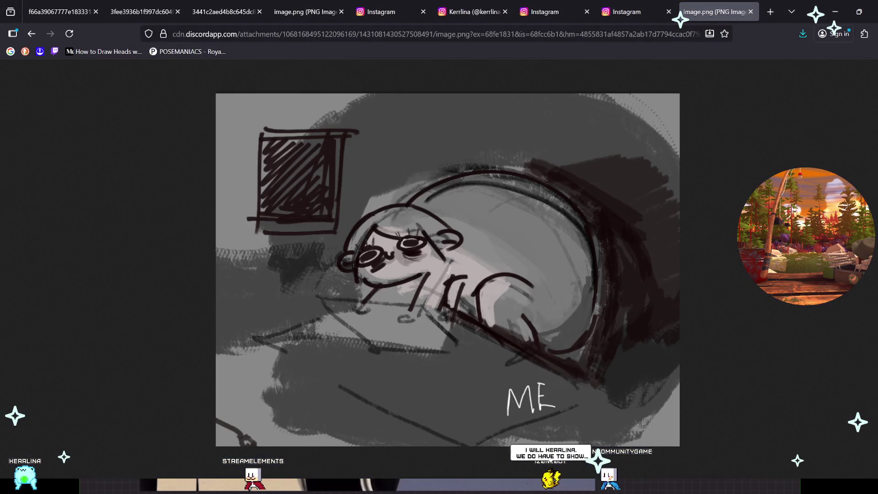
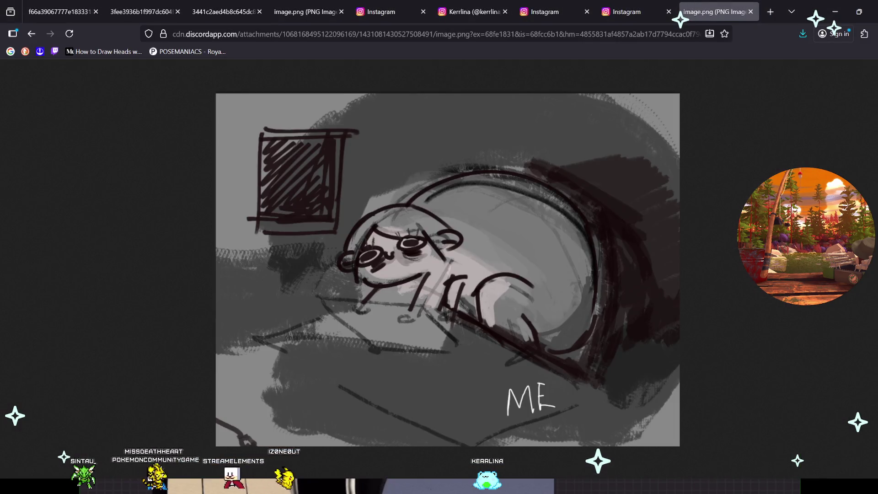
- Search Google for 'cinnamon toast crunch' in a new Firefox tab, then minimise the browser
key(ctrl+t)
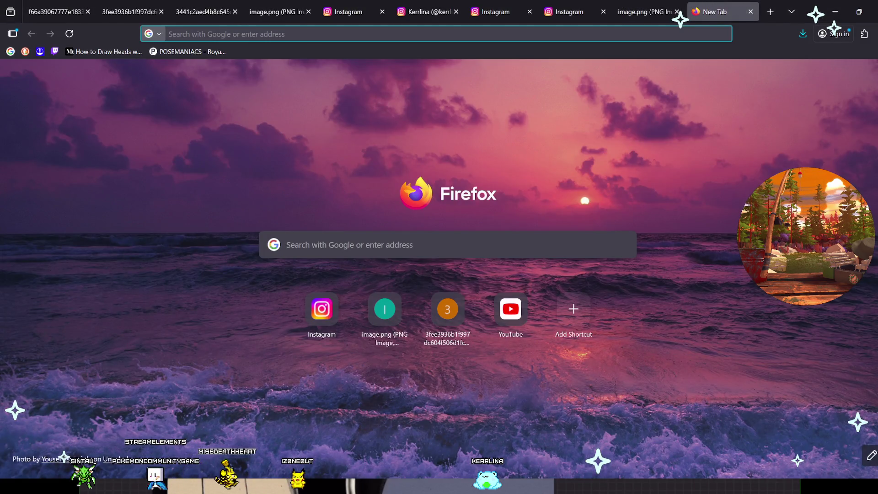
text(cinnamon toast crunch)
key(Return)
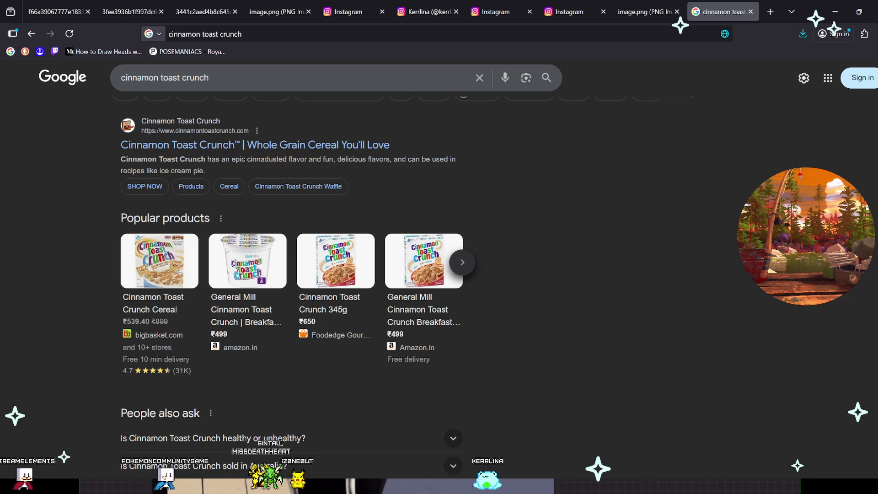
scroll(329, 293, down, 1)
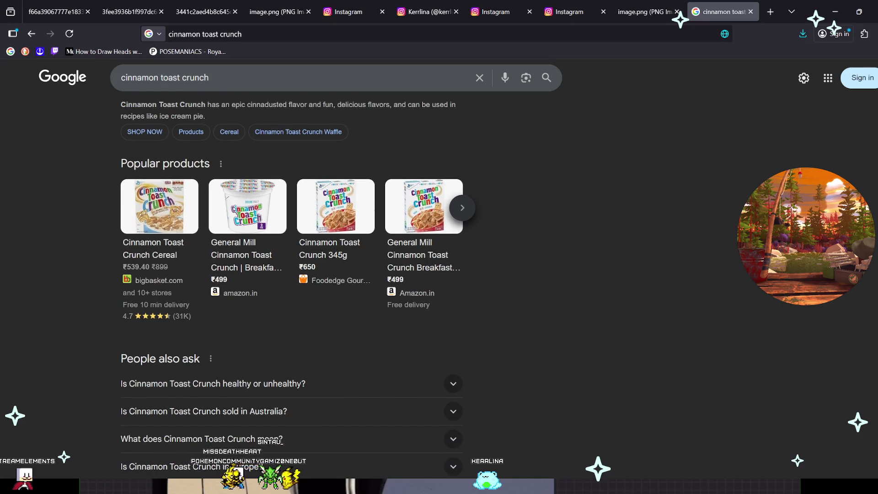
scroll(329, 292, down, 1)
scroll(330, 292, up, 1)
scroll(330, 293, up, 1)
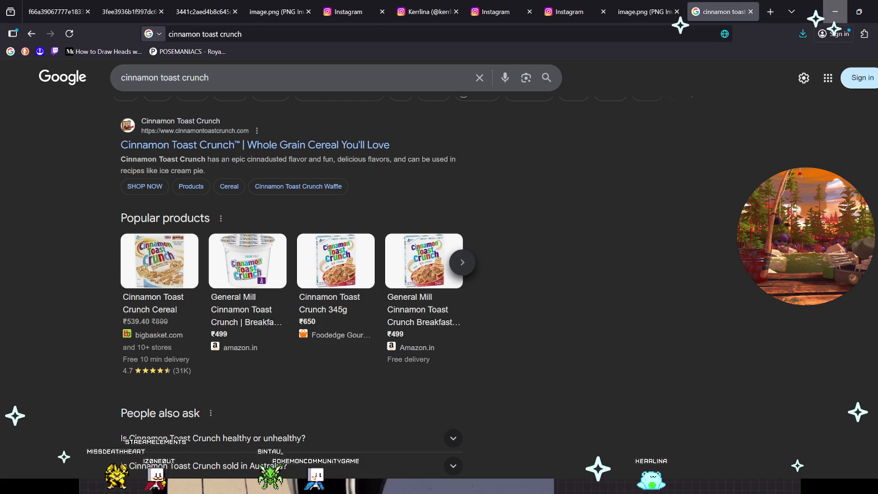
click(834, 11)
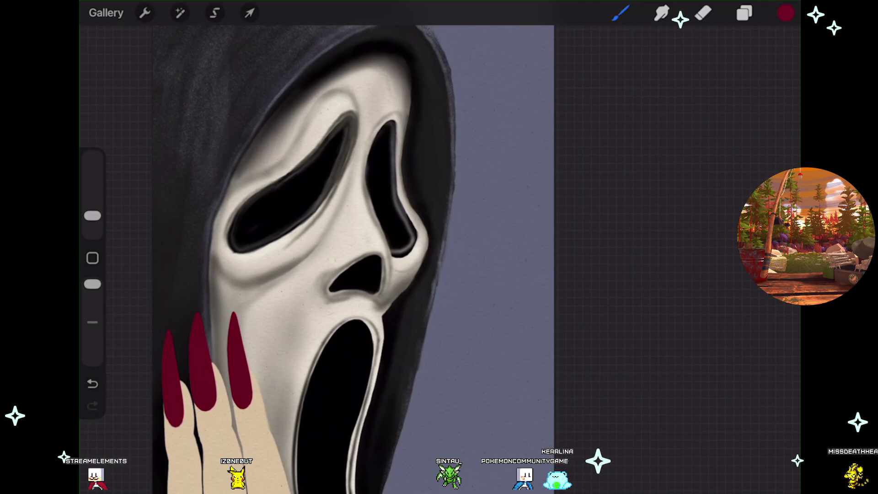
scroll(412, 247, up, 3)
scroll(412, 247, up, 1)
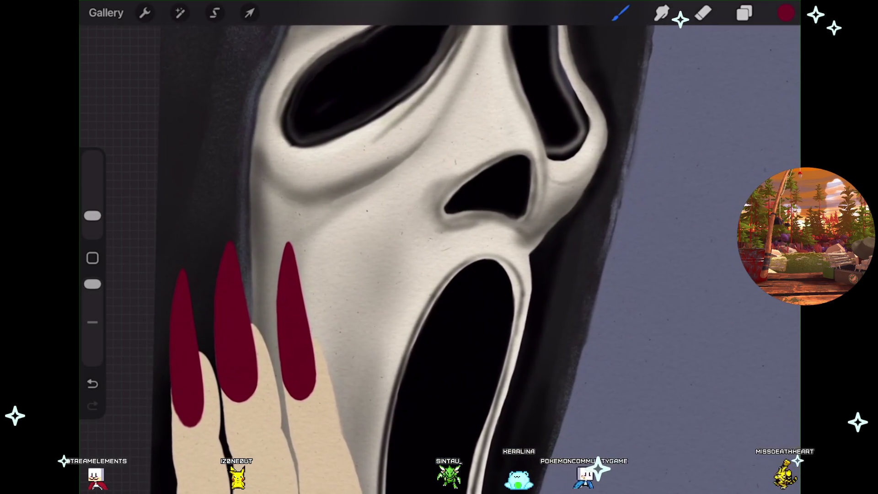
scroll(439, 247, right, 1)
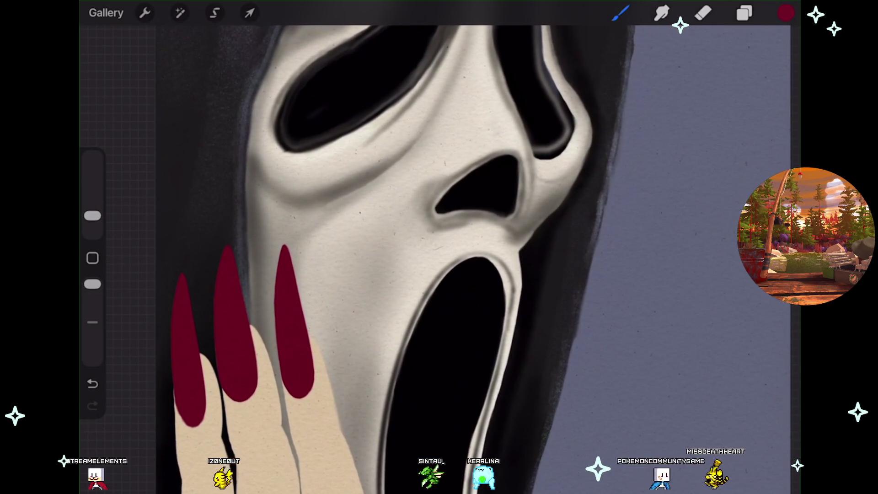
scroll(439, 247, down, 1)
scroll(439, 247, down, 1)
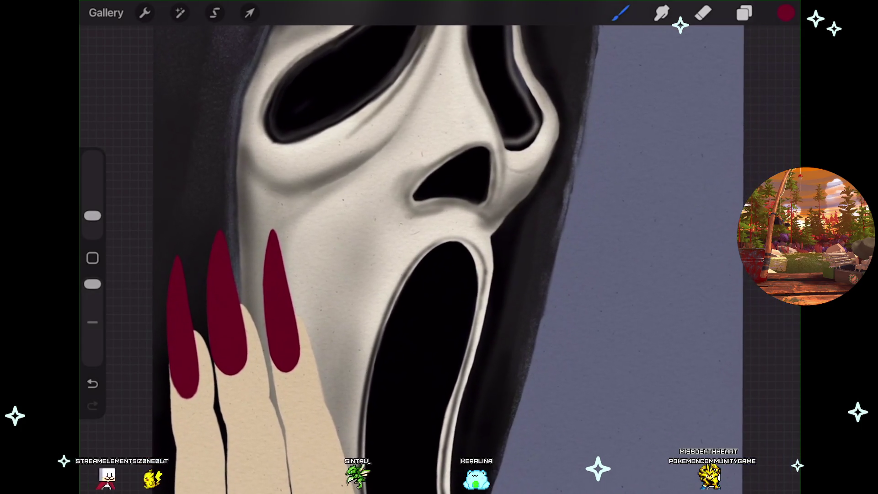
- Activate the Layer 24 finger layer and load the beige skin-tone swatch as the paint colour
click(744, 13)
scroll(676, 274, down, 3)
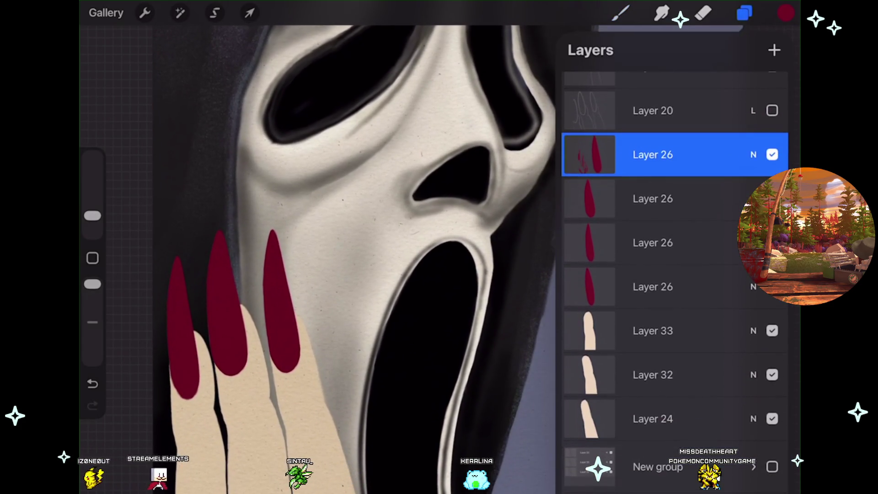
click(652, 419)
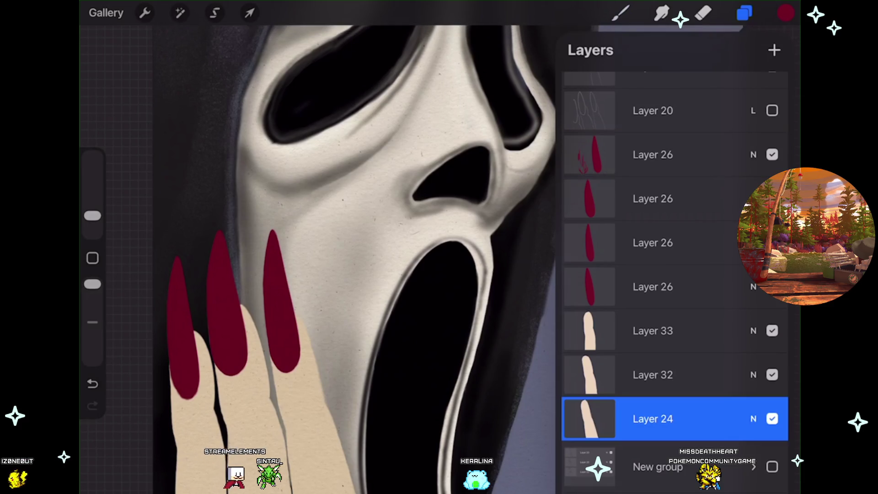
click(621, 13)
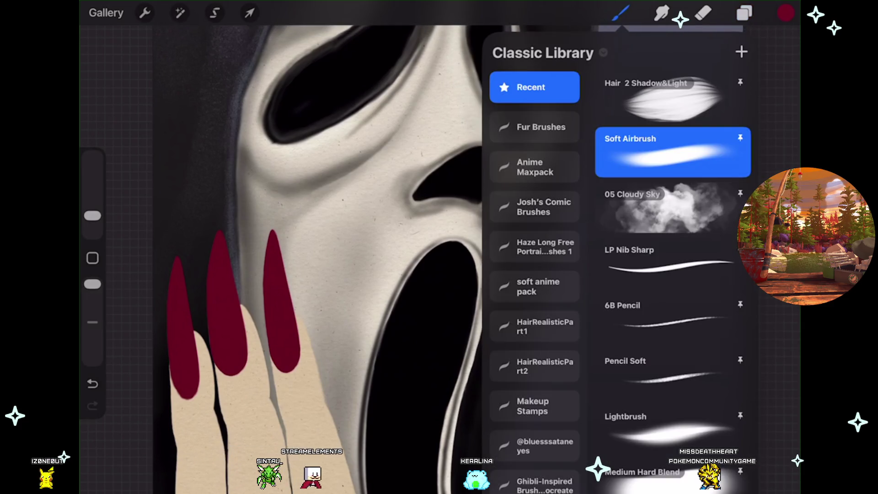
click(785, 13)
click(629, 301)
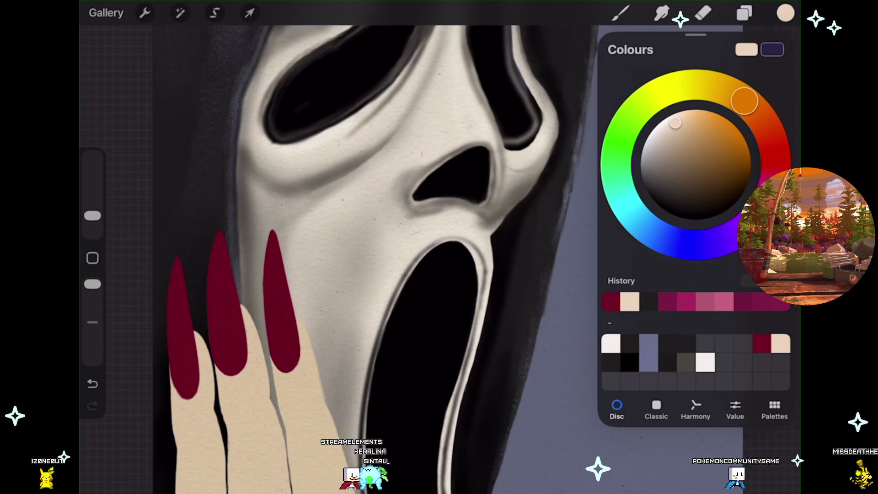
scroll(344, 247, up, 3)
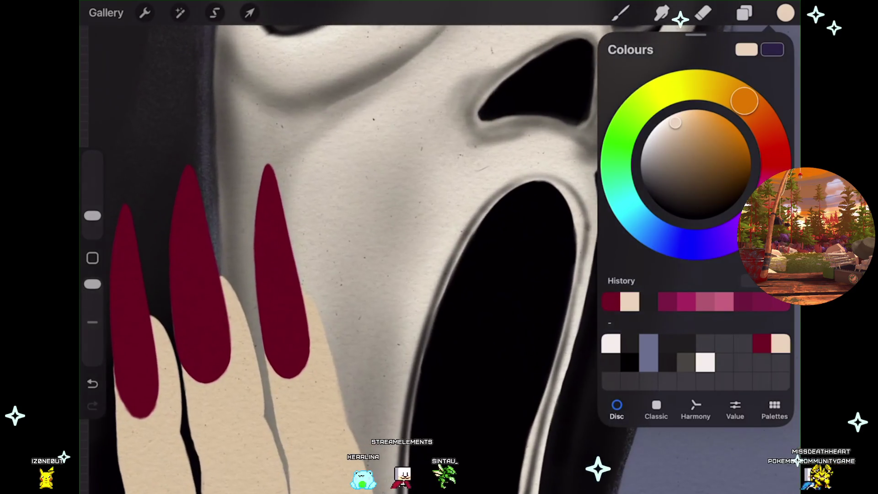
- Dismiss the colour picker and undo both the last action and an accidental arc stroke
click(786, 12)
key(ctrl+z)
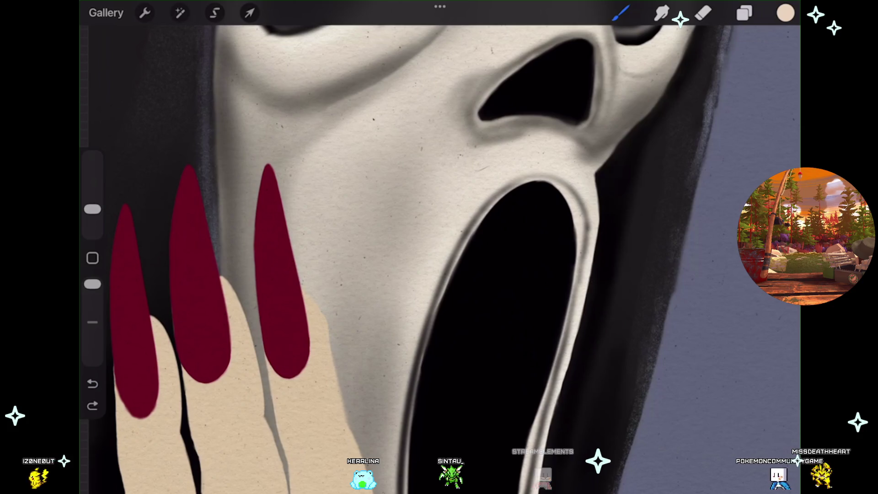
drag(302, 322, 344, 413)
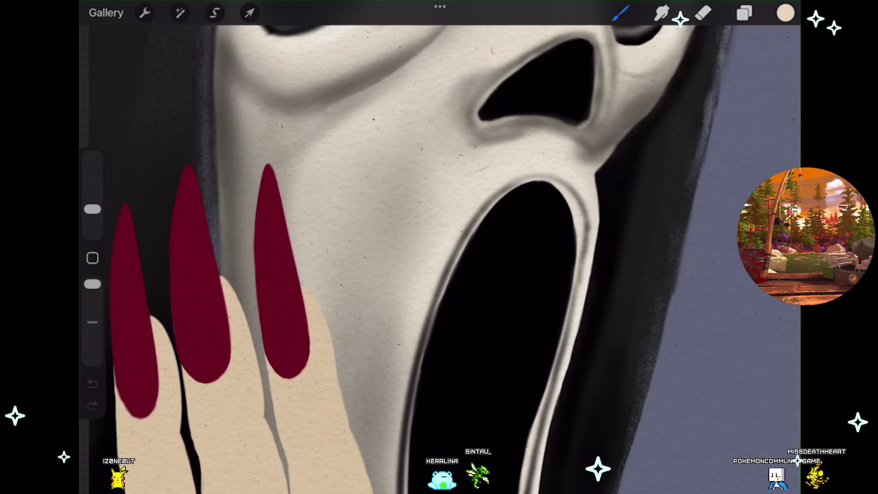
key(ctrl+z)
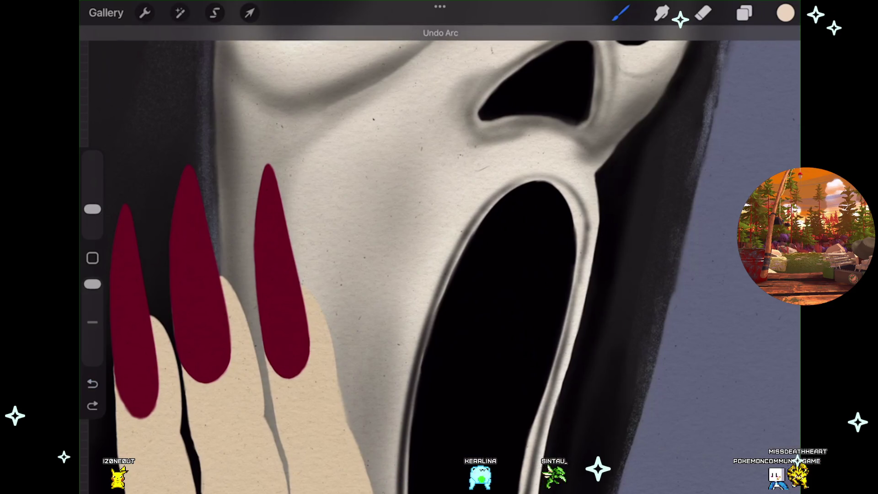
scroll(439, 247, down, 2)
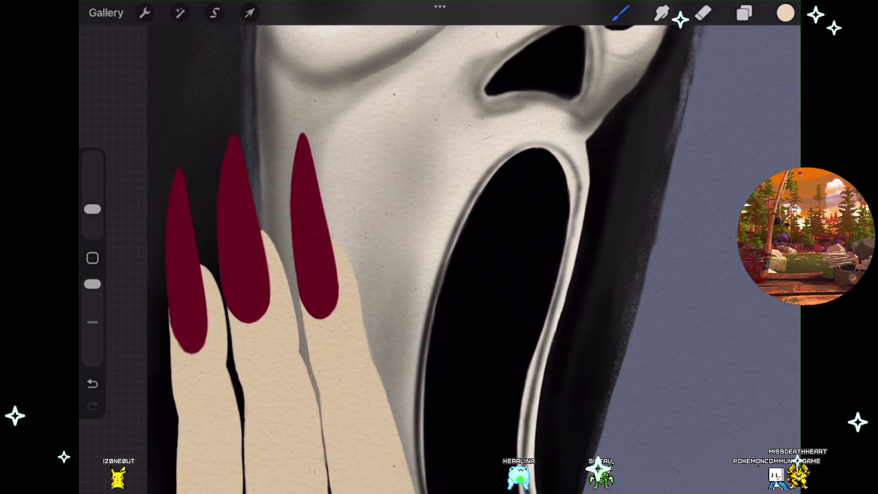
scroll(439, 247, up, 2)
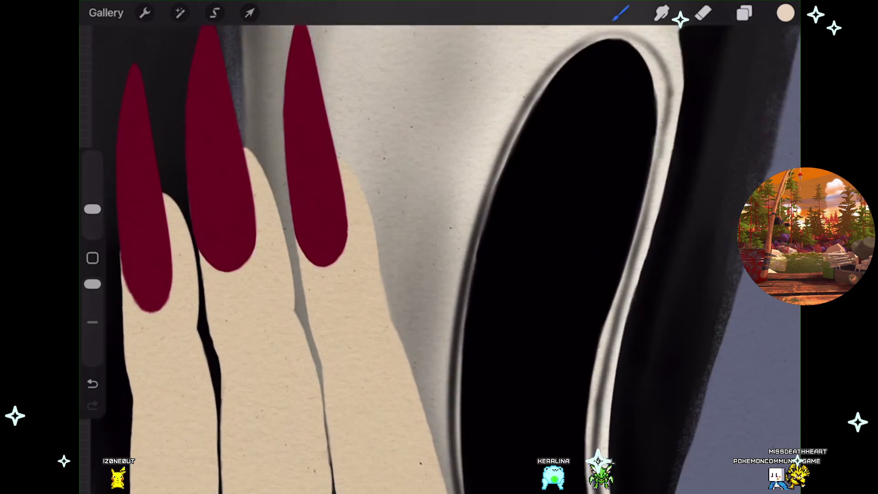
scroll(439, 247, up, 2)
scroll(439, 247, up, 2)
scroll(439, 247, up, 2)
scroll(439, 248, up, 1)
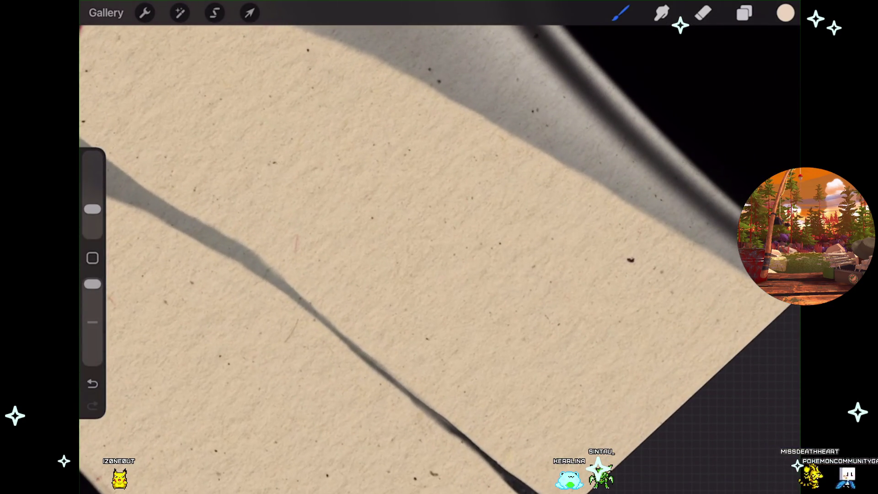
- Select the Layer 32 finger layer, undo and redo an action, then start a blank Firefox tab
click(744, 13)
click(652, 253)
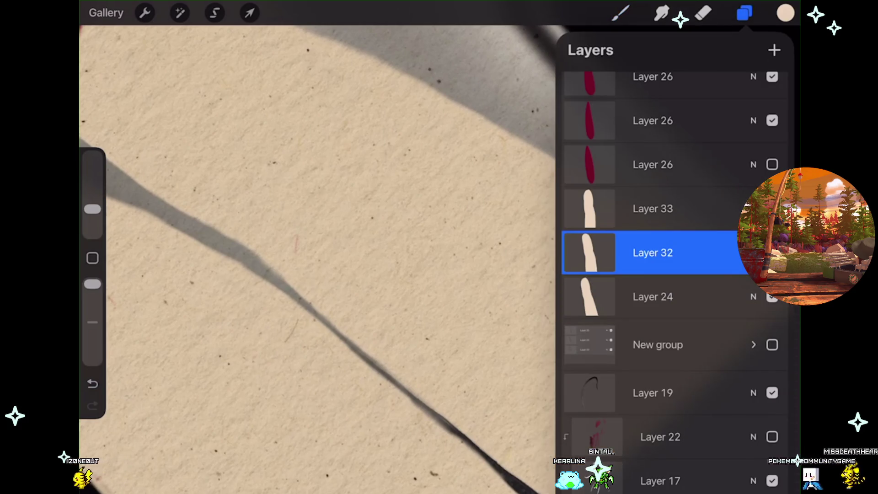
scroll(439, 247, down, 1)
scroll(439, 247, down, 1)
scroll(439, 247, down, 1)
scroll(439, 247, down, 1)
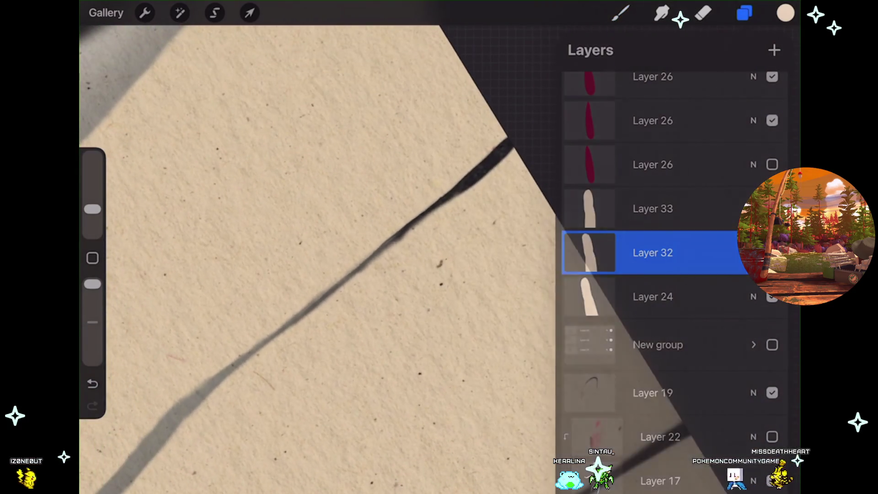
key(Escape)
key(ctrl+z)
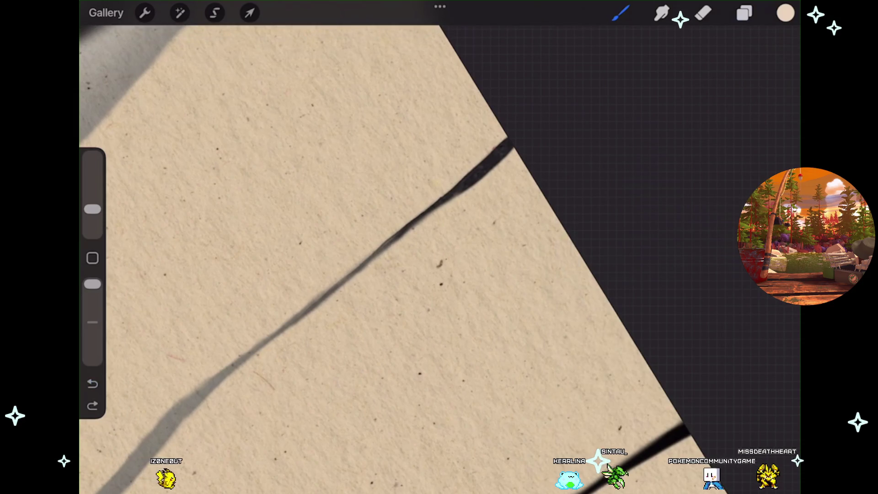
scroll(439, 247, down, 1)
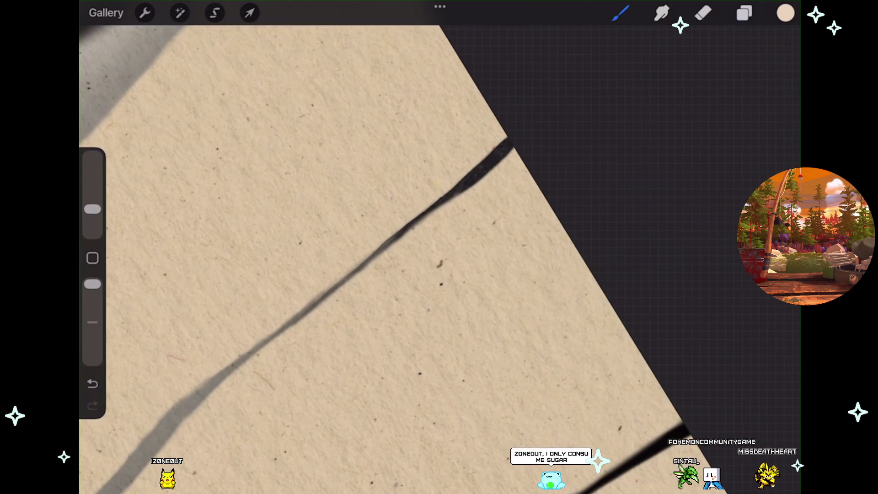
key(ctrl+shift+z)
scroll(439, 247, down, 2)
scroll(439, 248, down, 1)
scroll(439, 247, down, 1)
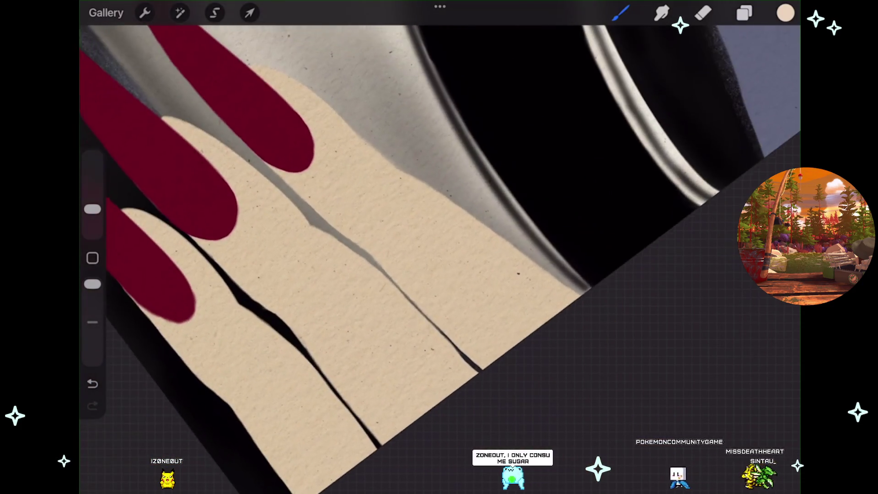
scroll(439, 247, down, 2)
scroll(440, 247, down, 1)
scroll(439, 247, up, 1)
scroll(439, 247, up, 1)
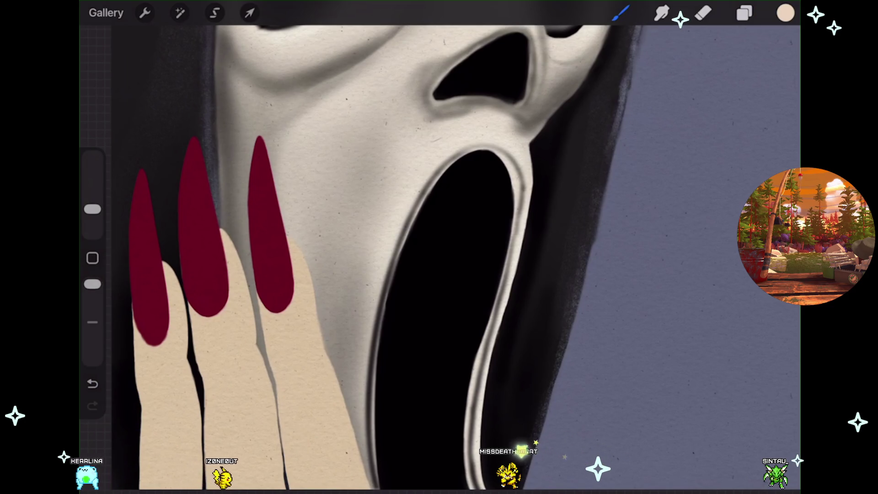
key(ctrl+t)
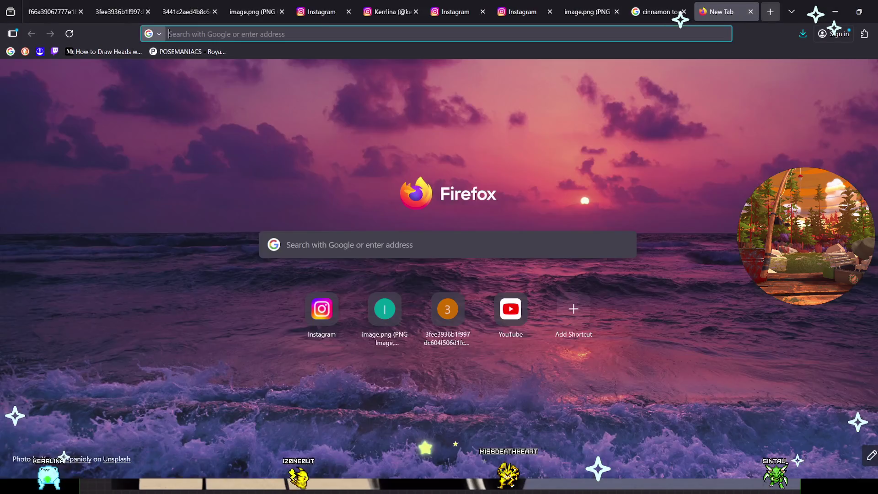
text(frosted flakes)
- Search Google for 'frosted flakes' and view the 8AM Frosted Flakes 480g product details
key(Return)
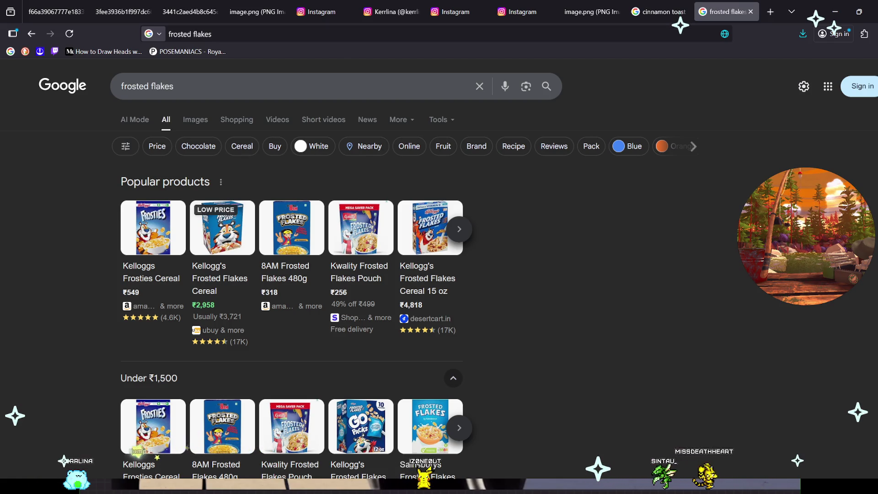
click(285, 272)
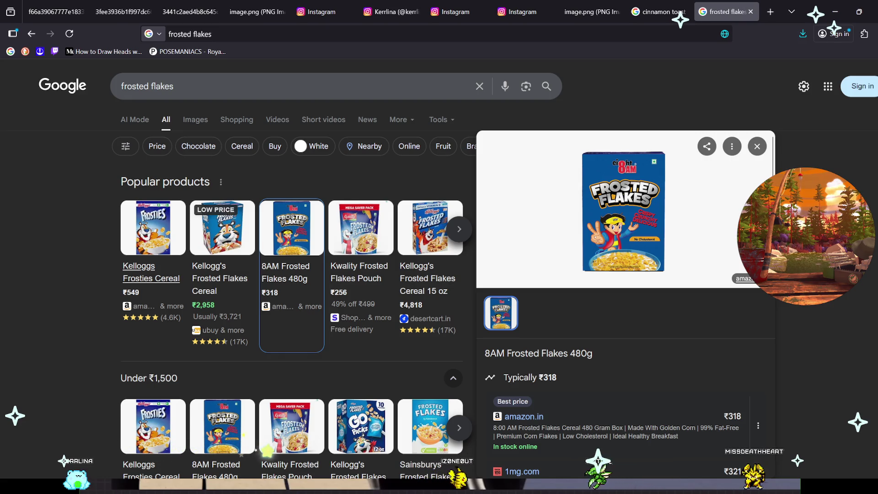
- Browse the Frosties and Kellogg's Frosted Flakes listings, ending on the ₹549 Kelloggs Frosties Cereal
click(148, 272)
click(220, 278)
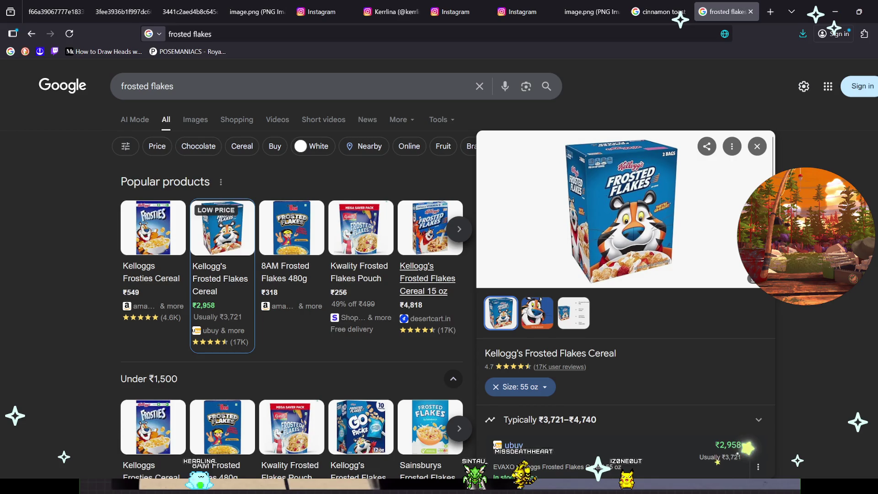
scroll(426, 220, down, 1)
scroll(426, 220, down, 1)
click(151, 362)
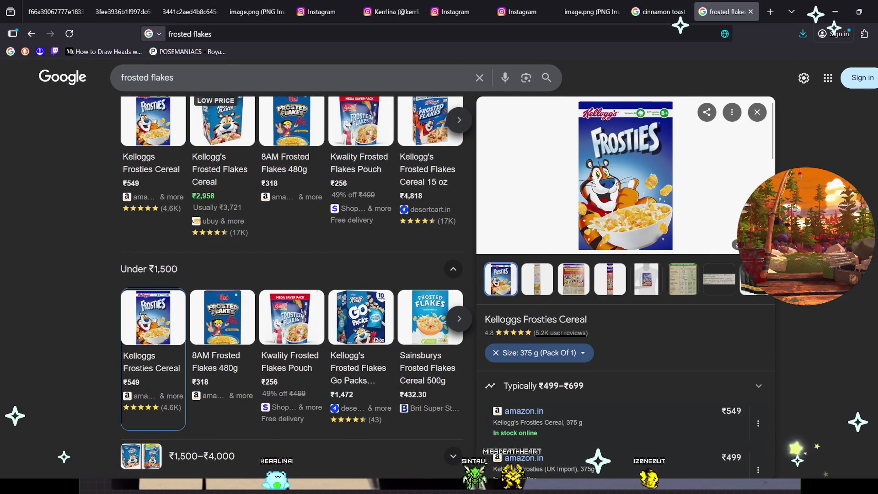
scroll(425, 220, up, 2)
scroll(426, 219, up, 1)
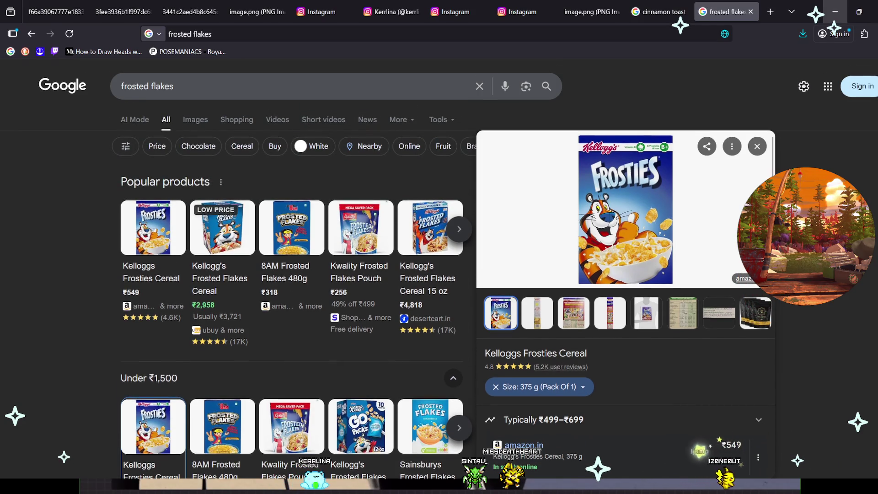
scroll(425, 220, down, 2)
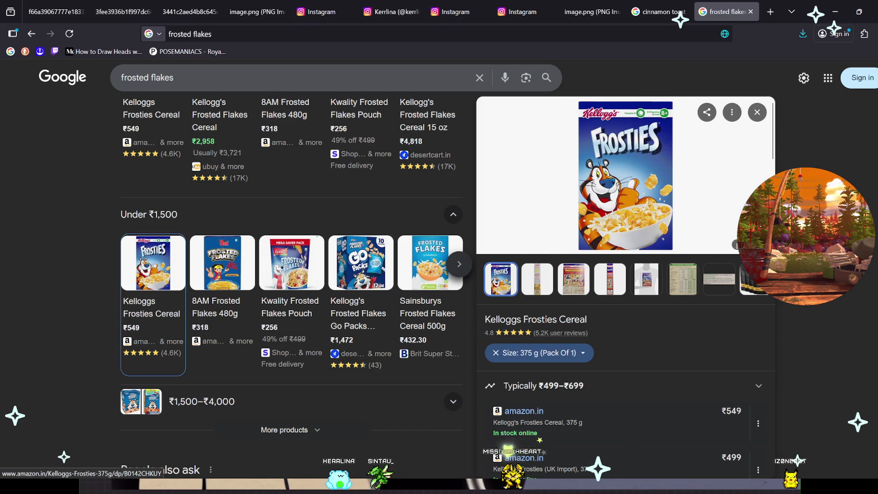
scroll(288, 274, down, 2)
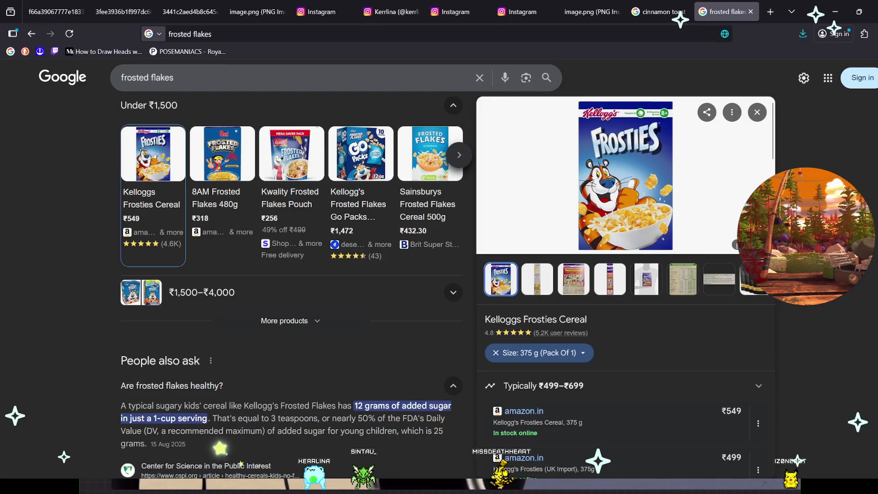
scroll(288, 275, down, 1)
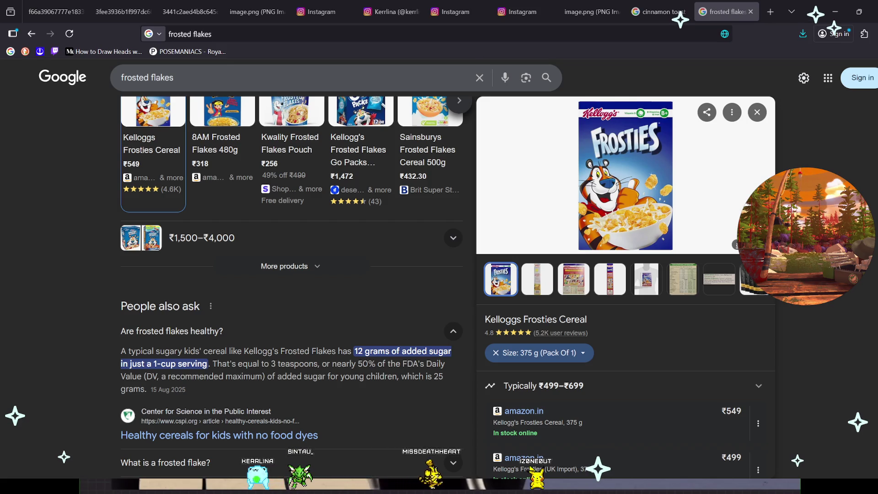
scroll(292, 309, down, 1)
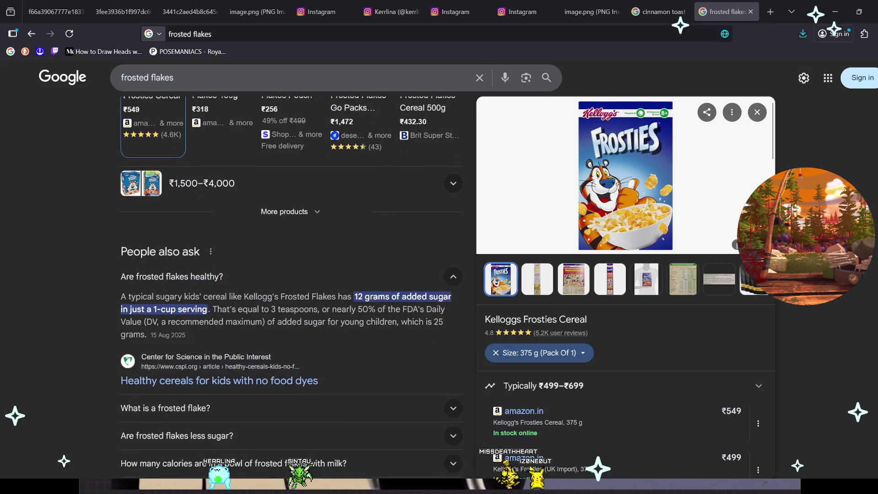
- Expand the 'What is a frosted flake?' answer under People also ask
click(165, 408)
scroll(291, 309, down, 1)
scroll(291, 289, down, 1)
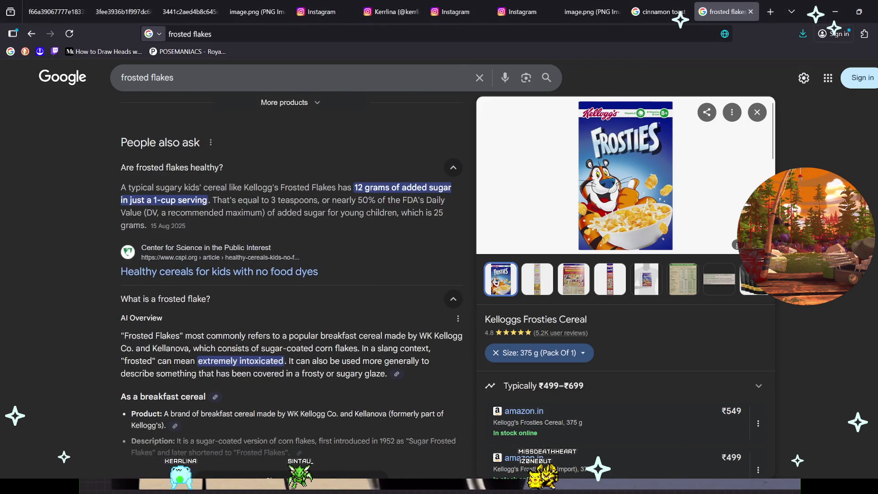
scroll(292, 275, down, 1)
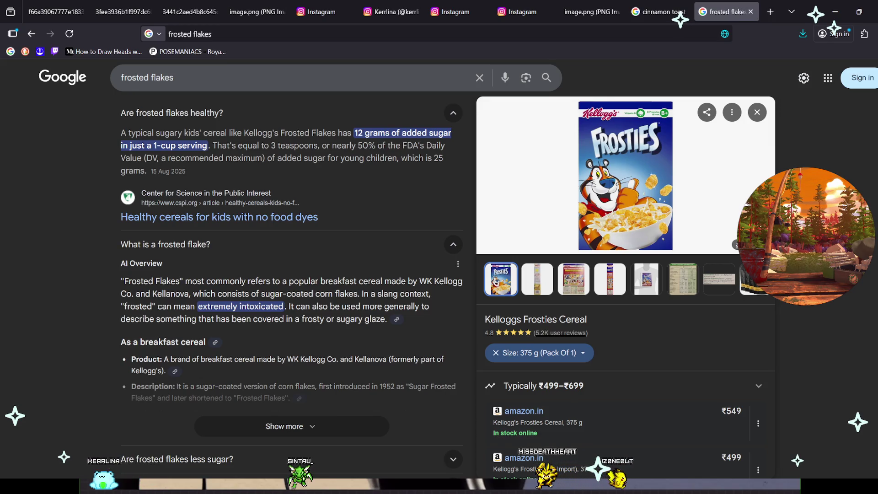
scroll(292, 275, down, 1)
scroll(291, 274, down, 4)
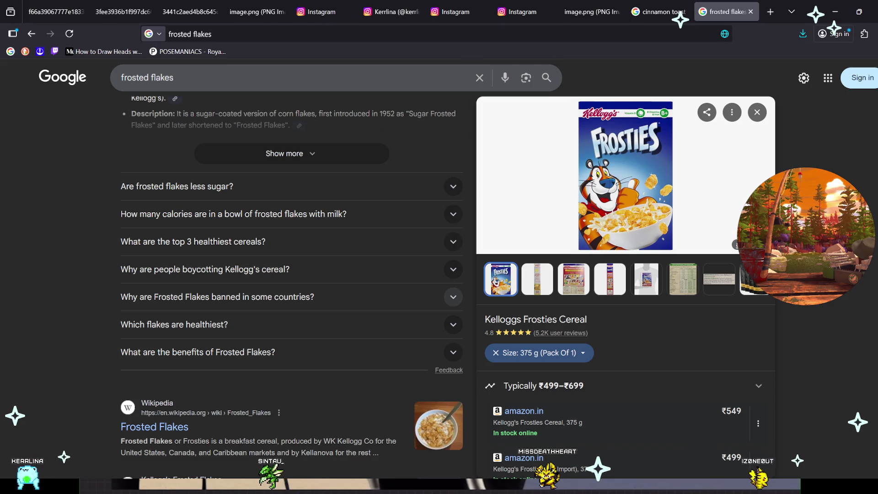
scroll(291, 274, up, 1)
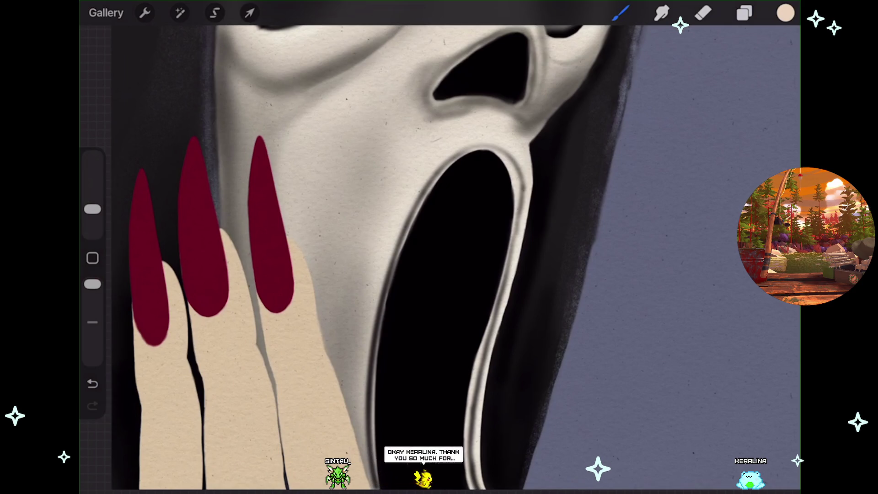
- Add a new empty Layer 35 above Layer 33 and bring the canvas back upright
drag(439, 206, 440, 363)
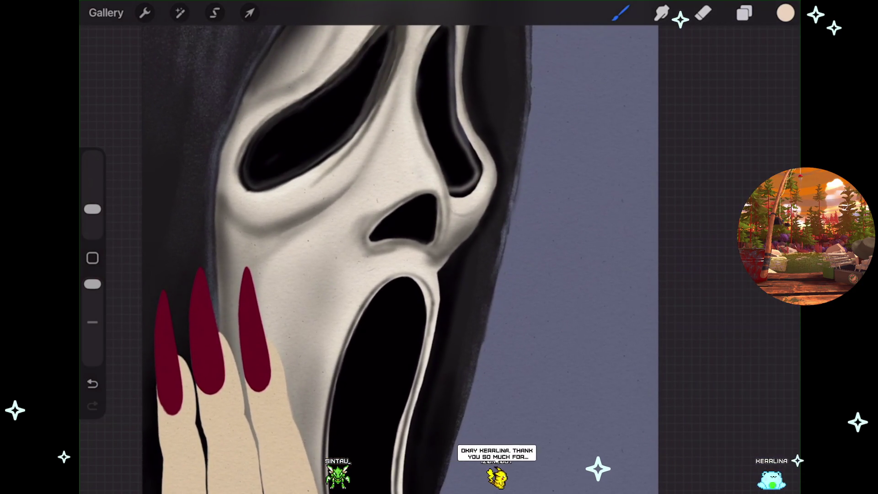
click(744, 13)
scroll(676, 308, up, 3)
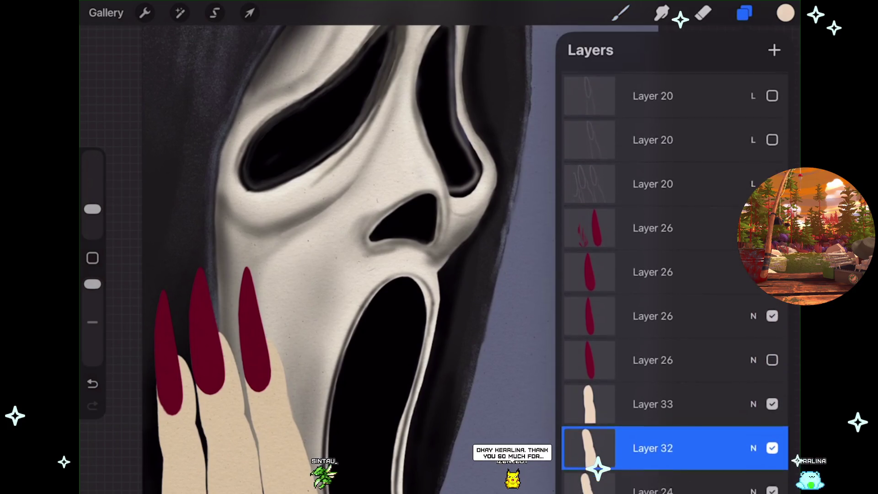
click(653, 378)
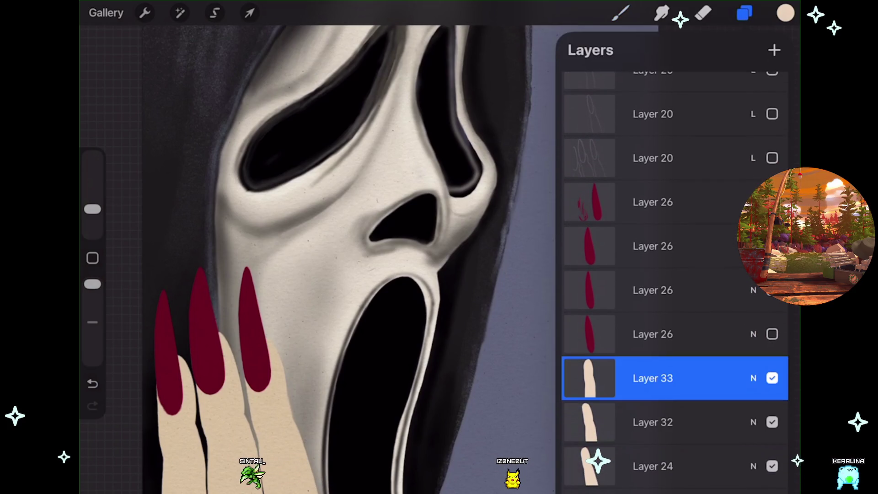
click(774, 49)
click(621, 12)
drag(343, 206, 316, 261)
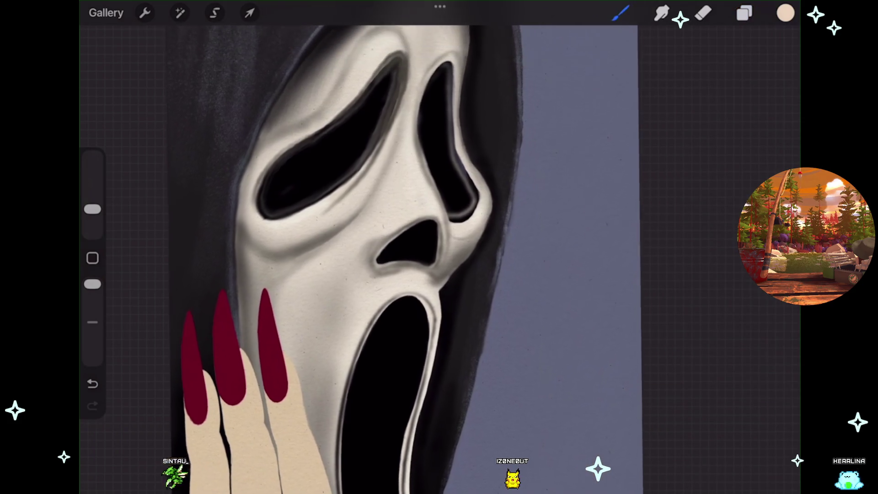
drag(343, 206, 348, 205)
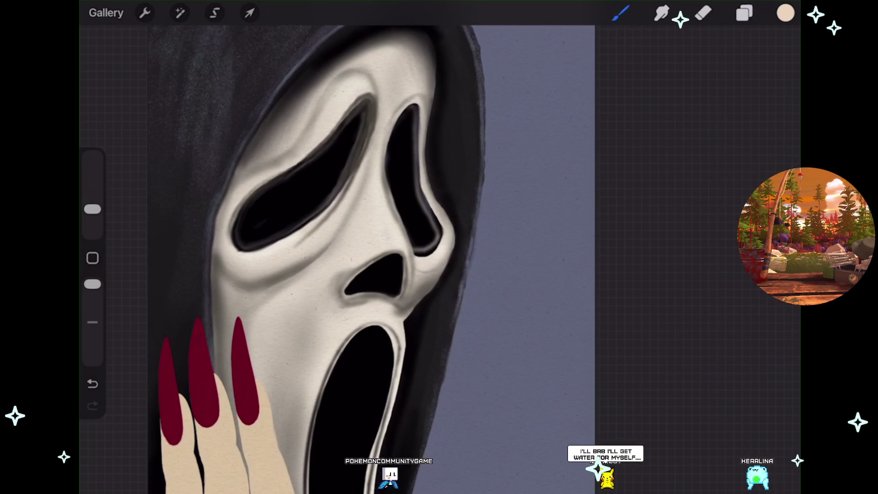
- Hand-letter a beige 'BRB' on the blue background to the right of the mask
click(745, 13)
click(744, 13)
mouse_move(343, 274)
mouse_down()
mouse_move(377, 267)
mouse_move(374, 282)
mouse_up()
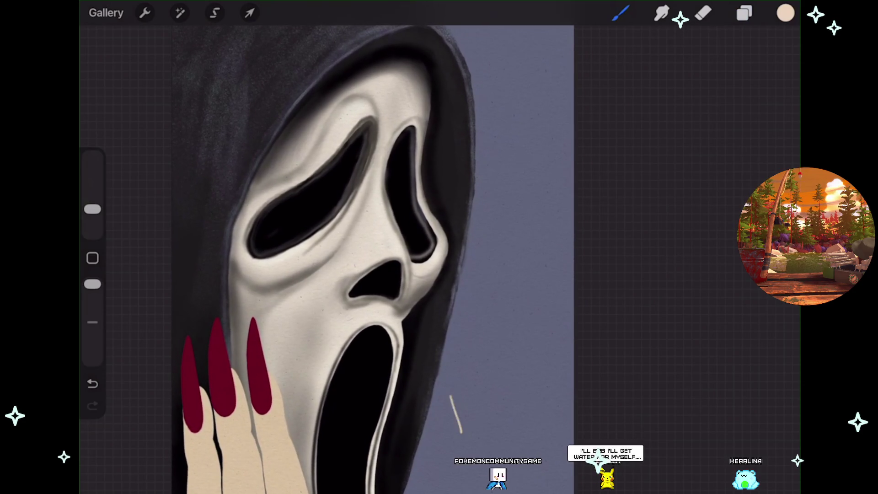
drag(474, 374, 486, 414)
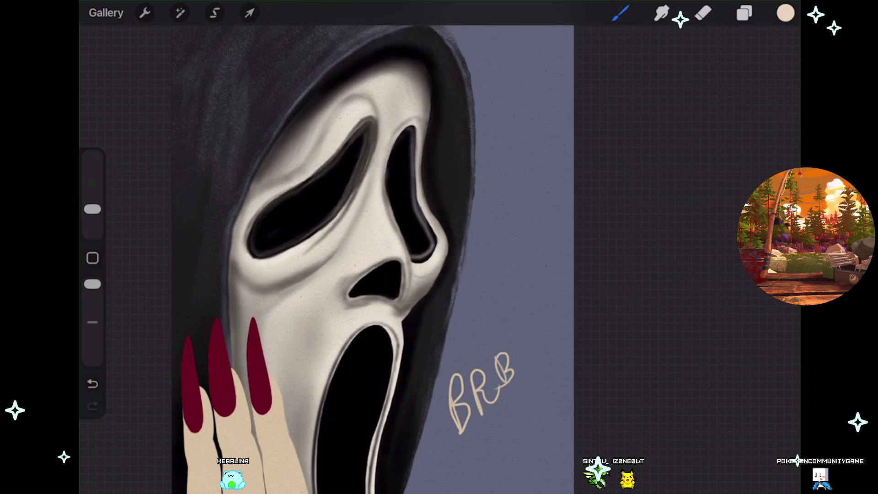
- Undo the handwritten 'BRB' so the blue background is clear again
key(ctrl+z)
key(ctrl+z)
key(ctrl+z)
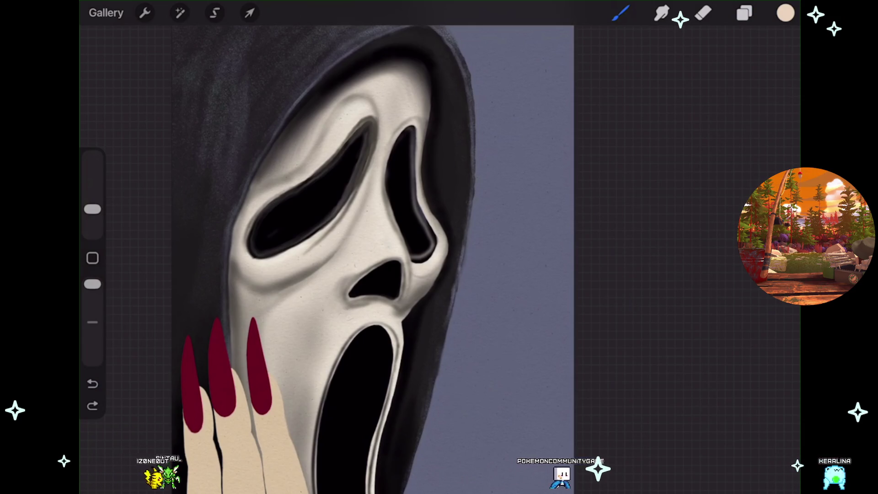
- Make the top Layer 26 nail layer visible and select it as the active layer
click(744, 13)
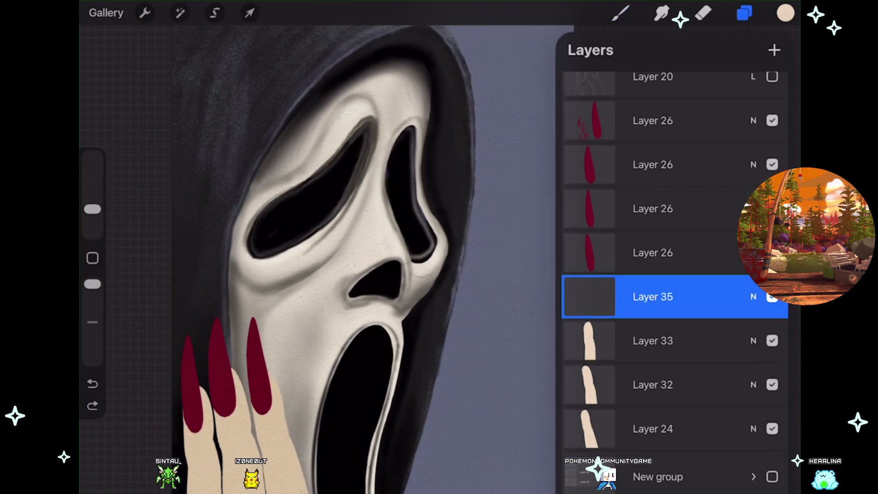
click(772, 120)
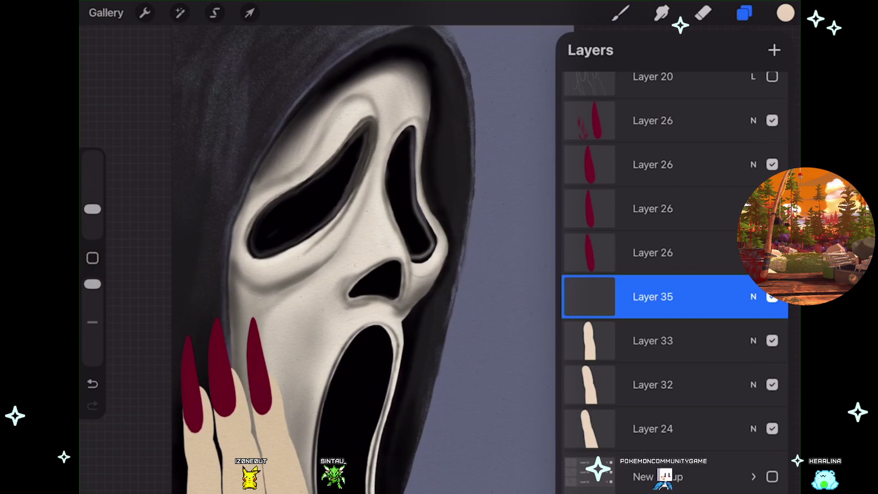
click(652, 120)
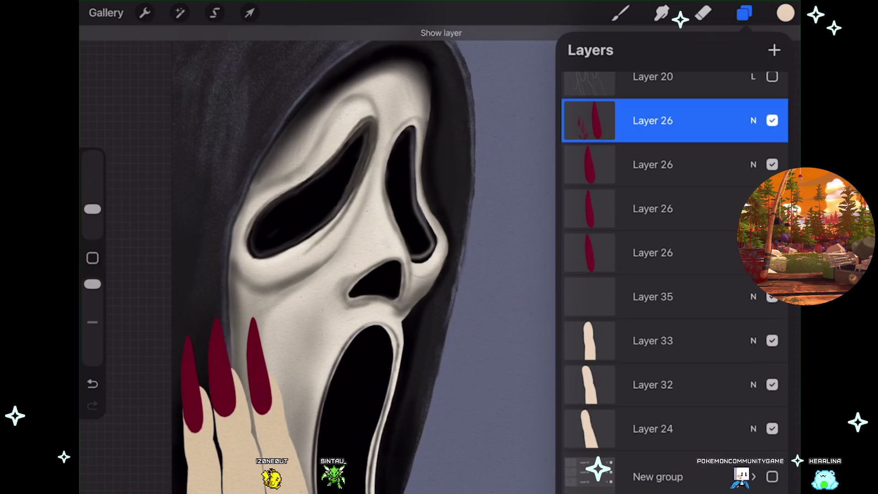
click(653, 164)
click(652, 120)
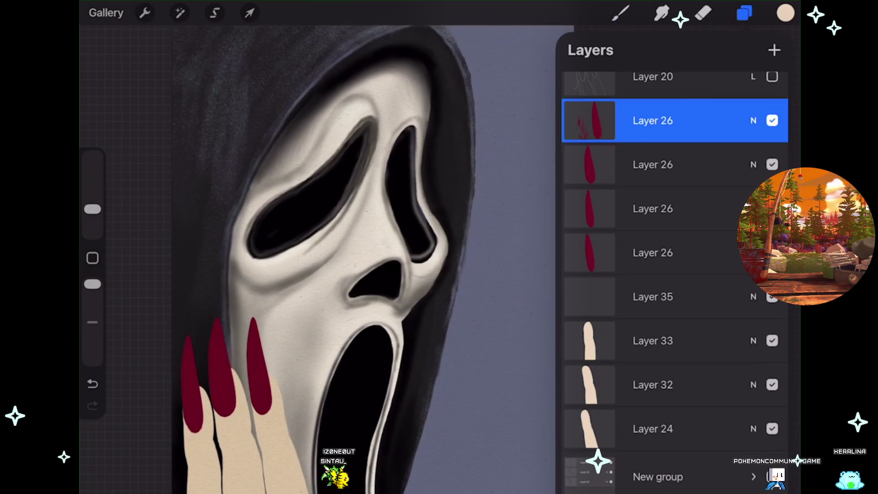
- Trace a closed Freehand selection around the middle red nail after discarding a rough first attempt
click(215, 12)
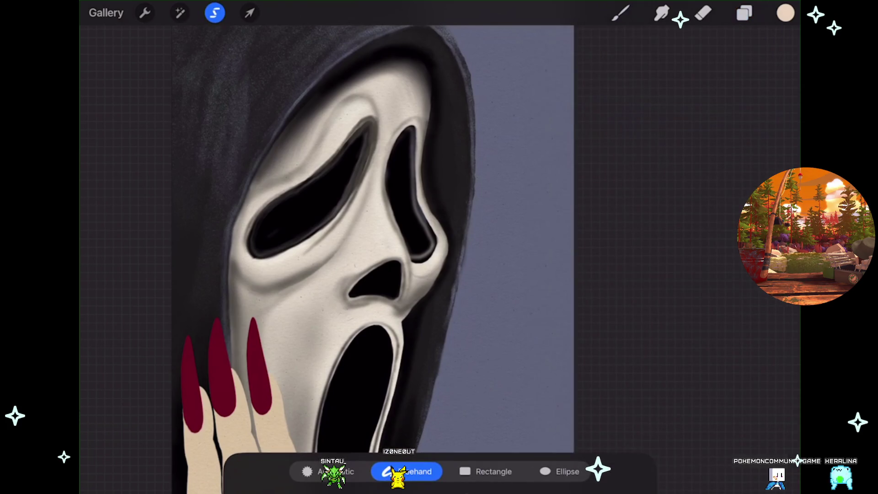
scroll(439, 247, up, 3)
drag(439, 247, 460, 206)
drag(223, 234, 254, 412)
drag(285, 336, 224, 226)
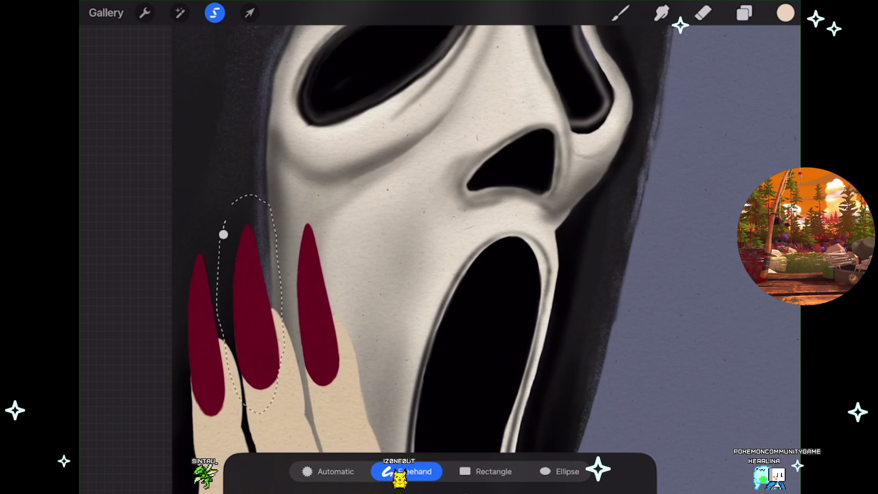
click(620, 12)
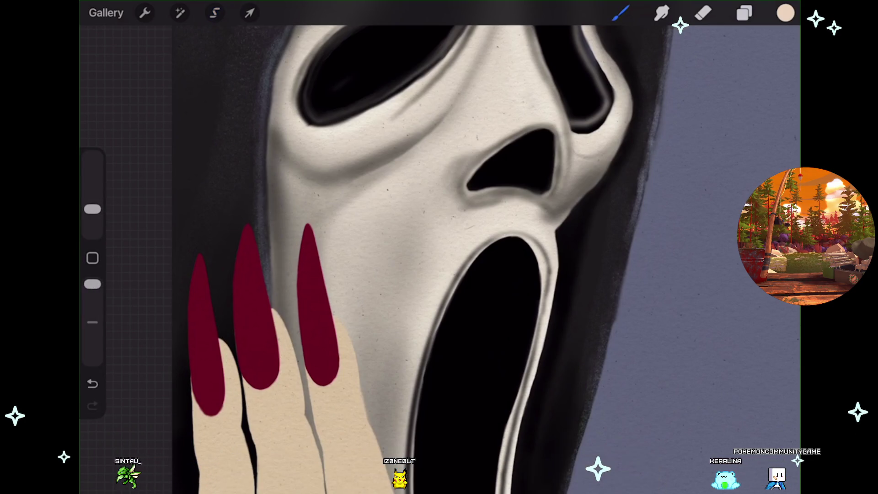
key(ctrl+z)
click(214, 13)
mouse_move(229, 337)
mouse_down()
mouse_move(245, 421)
mouse_move(294, 296)
mouse_move(230, 199)
mouse_move(223, 251)
mouse_up()
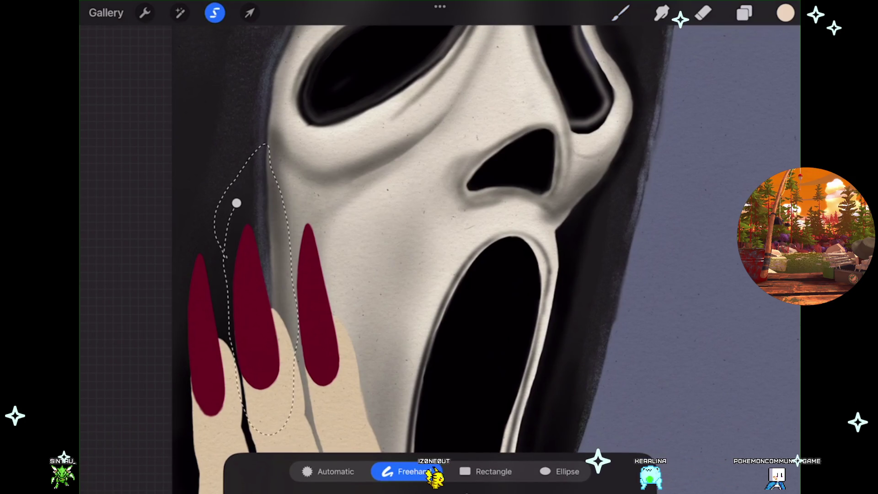
scroll(294, 346, up, 5)
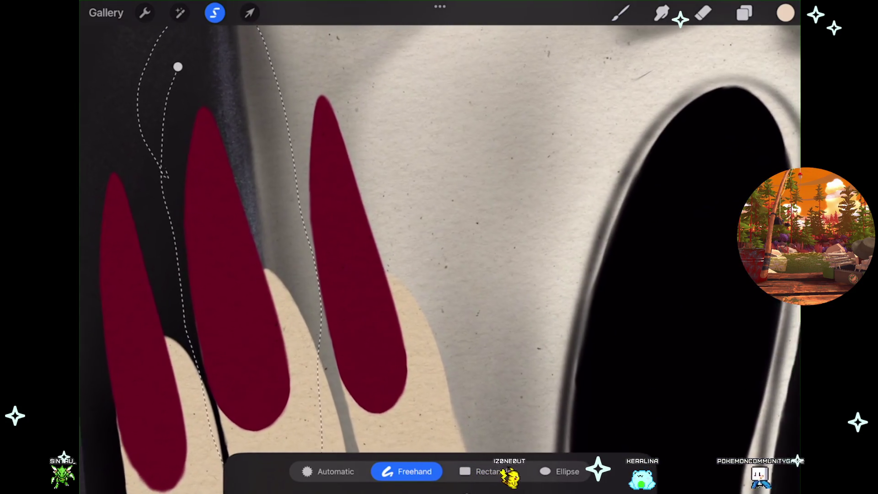
scroll(439, 247, down, 2)
- Copy the selected middle nail via Actions > Add > Copy
click(144, 13)
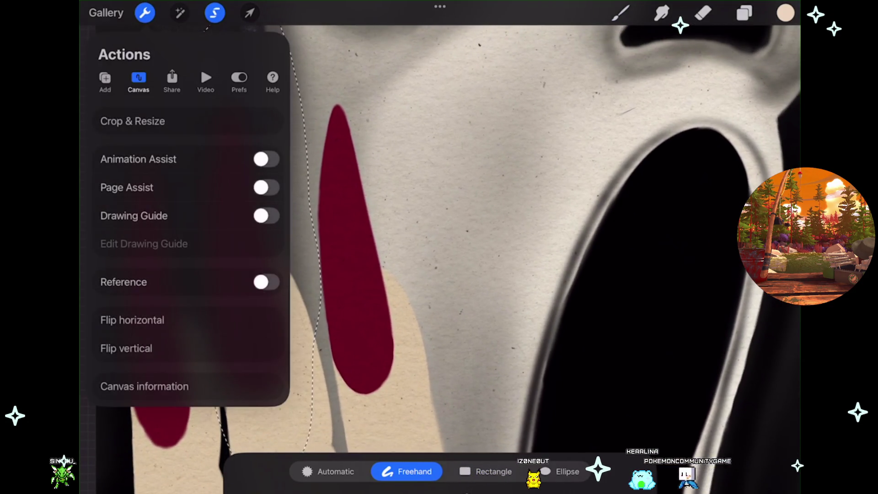
click(105, 81)
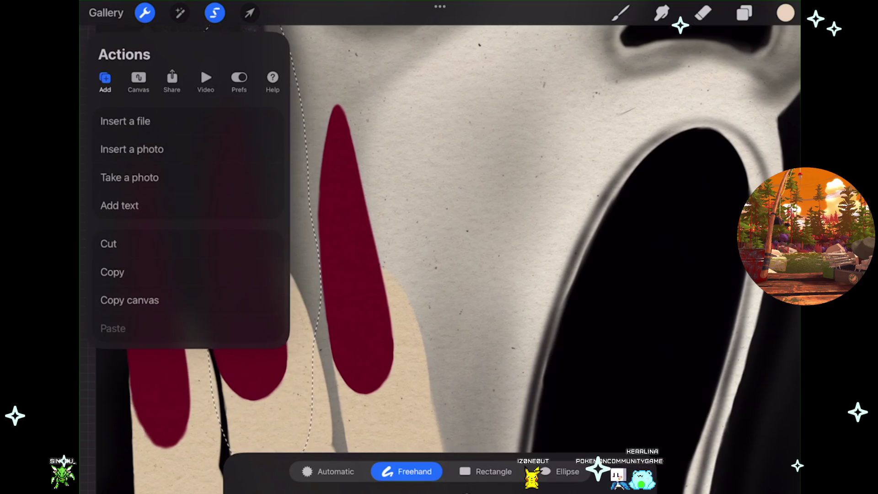
click(109, 243)
- Switch to the next Layer 26 down and paste the copied nail onto the canvas
click(745, 12)
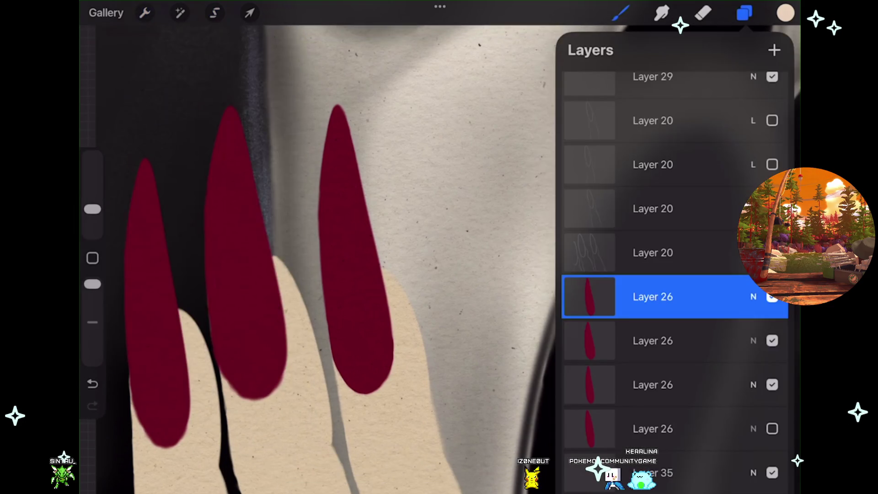
click(659, 340)
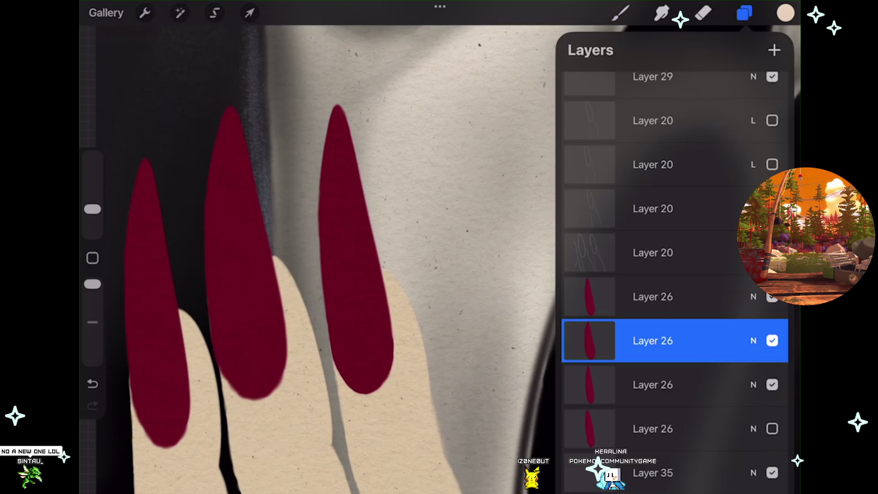
click(145, 12)
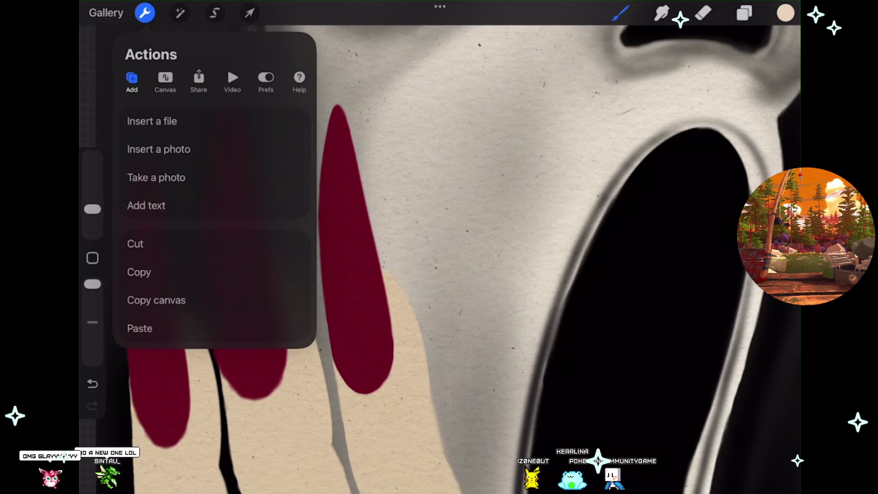
click(171, 328)
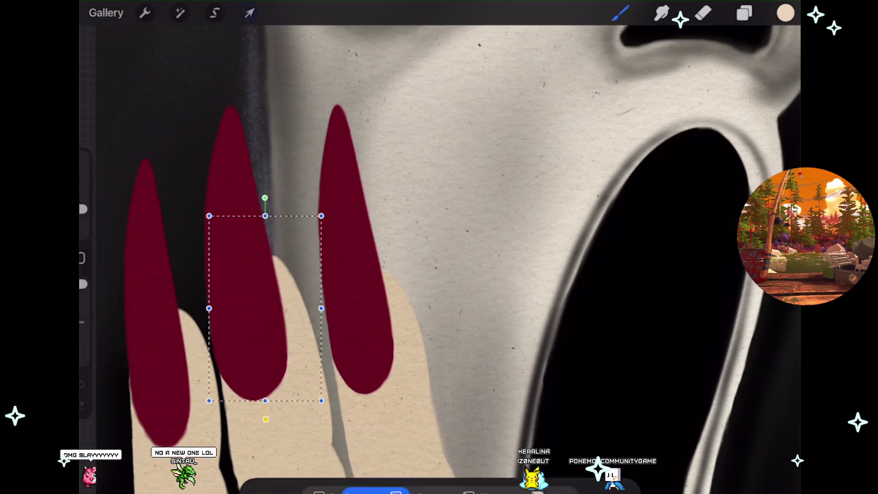
scroll(439, 247, up, 3)
scroll(439, 247, down, 1)
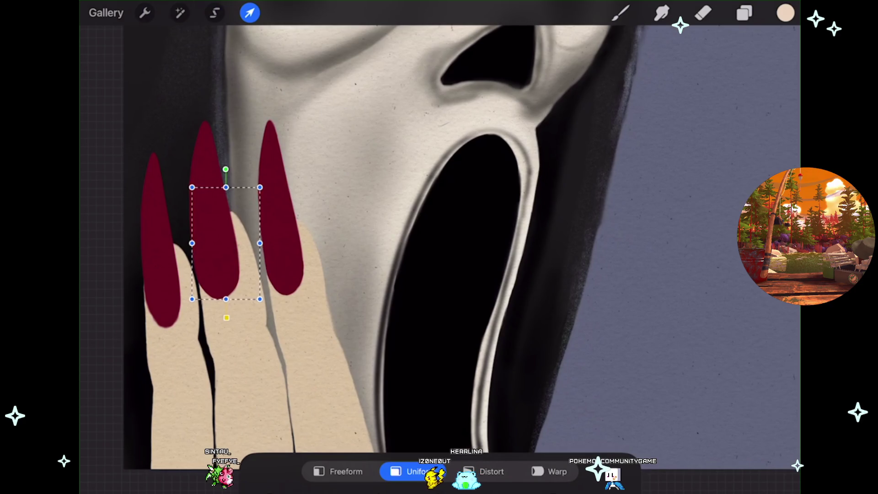
scroll(439, 247, down, 3)
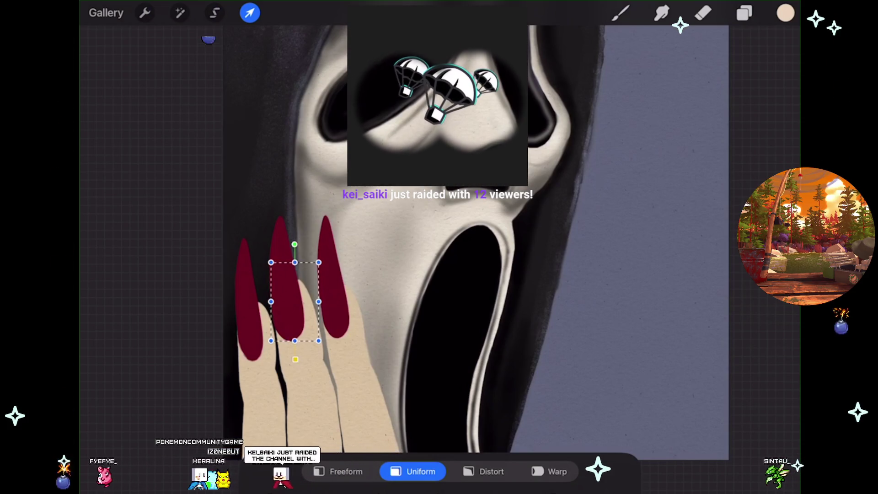
scroll(439, 248, down, 2)
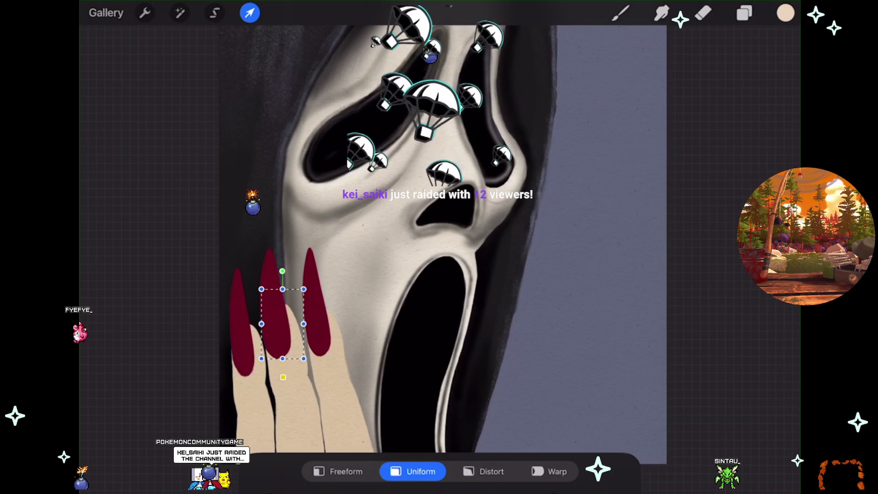
scroll(411, 248, down, 2)
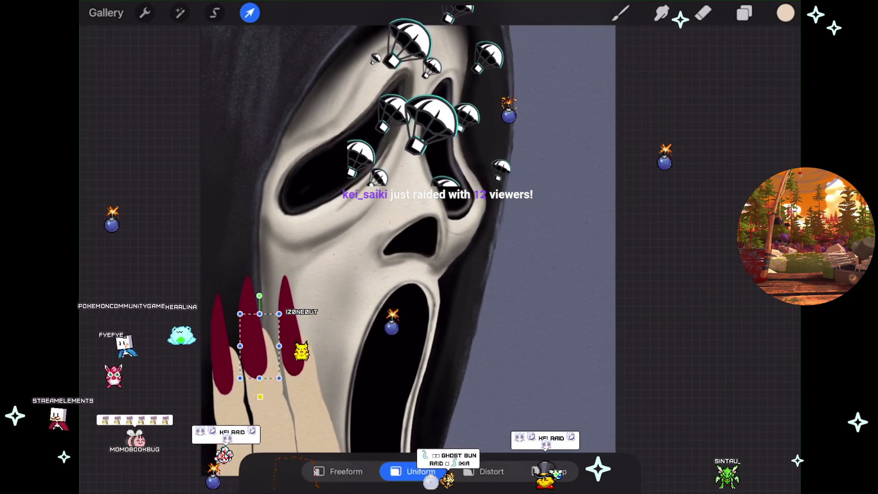